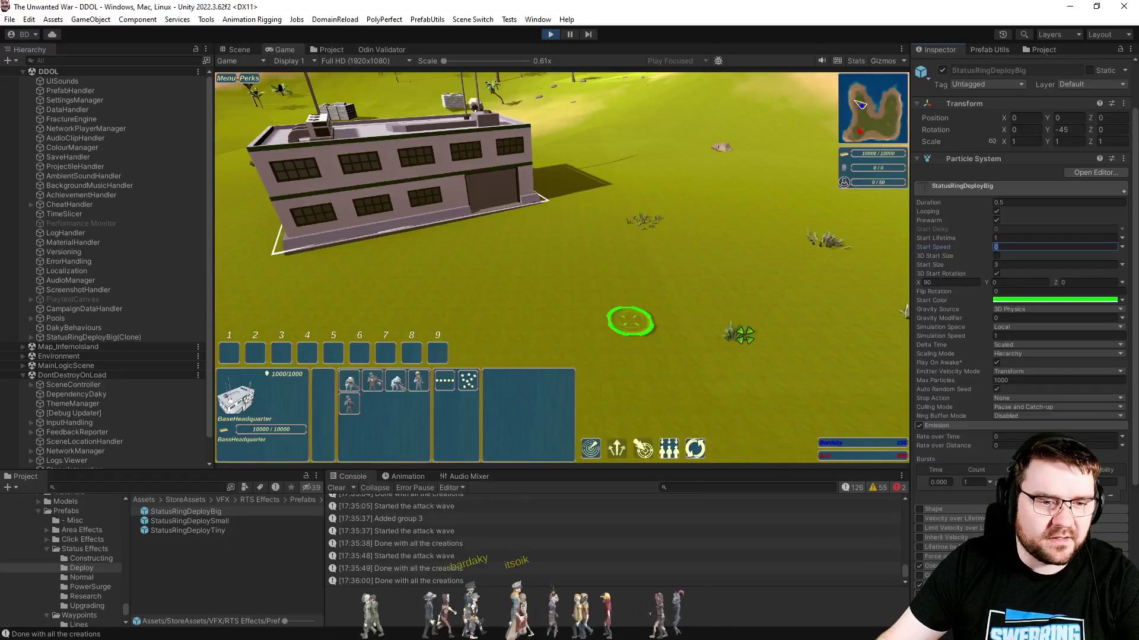
- Change the StatusRingDeployBig particle Duration from 0.5 to 0.4 and commit it to the prefab
{"action": "left_click", "coordinate": [457, 216]}
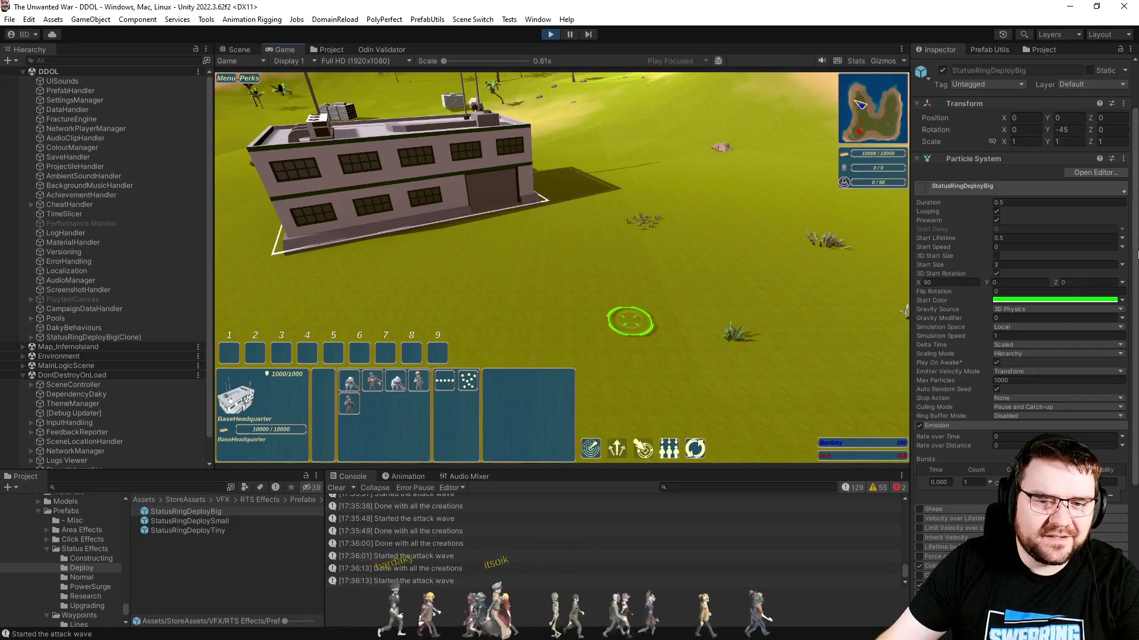
{"action": "scroll", "coordinate": [1020, 267], "scroll_direction": "down", "scroll_amount": 2}
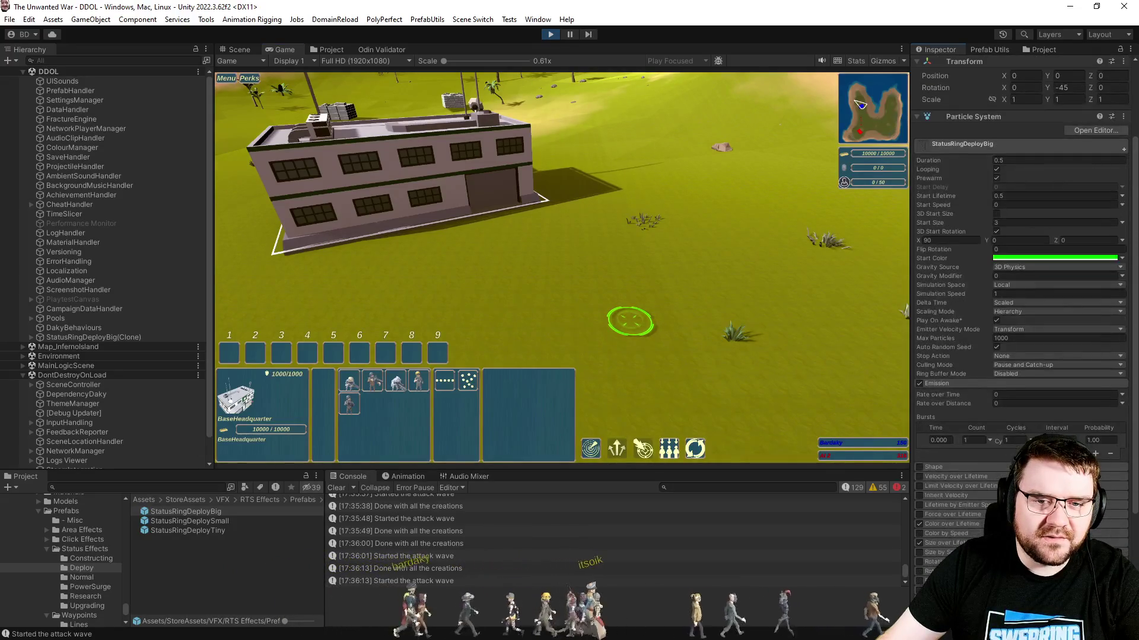
{"action": "left_click", "coordinate": [1029, 161]}
{"action": "type", "text": "0.6"}
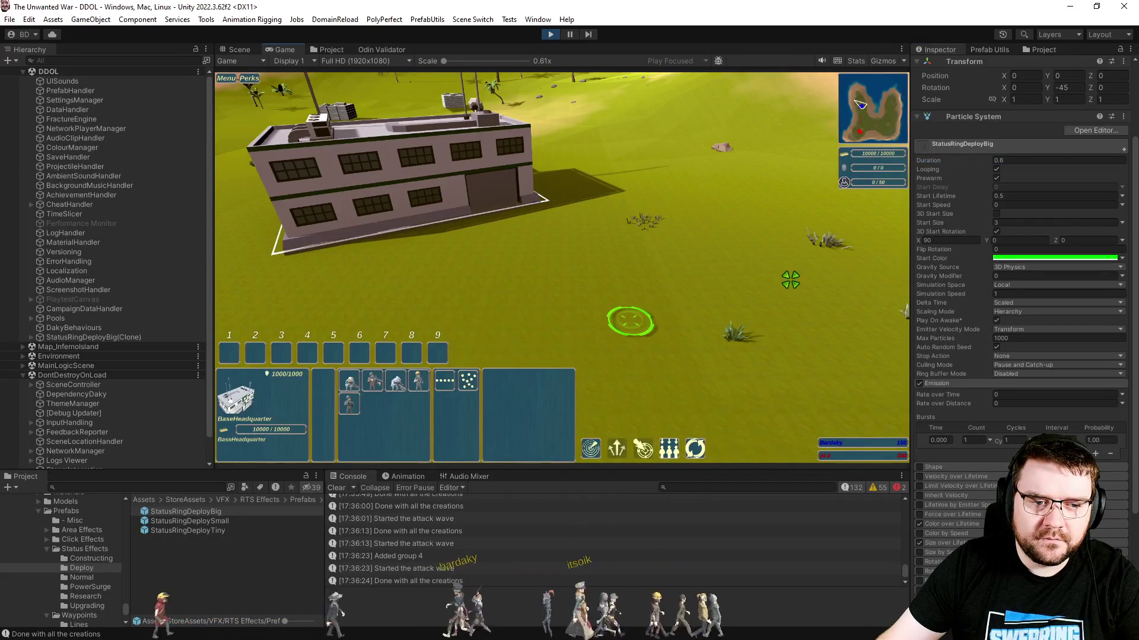
{"action": "left_click", "coordinate": [1042, 163]}
{"action": "type", "text": "0."}
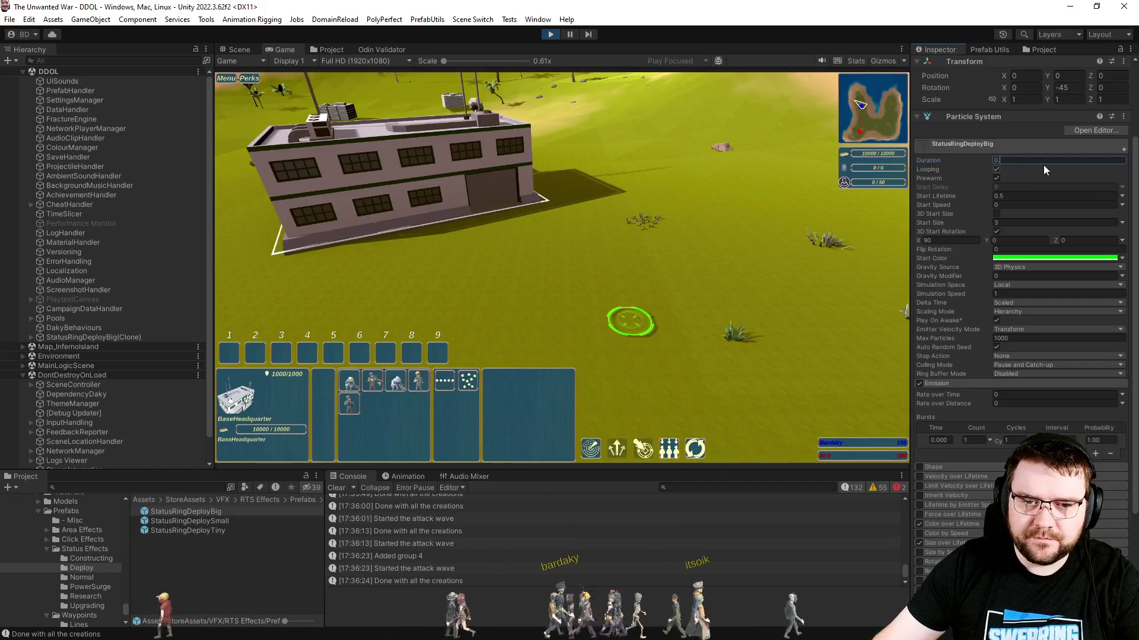
{"action": "left_click", "coordinate": [708, 250]}
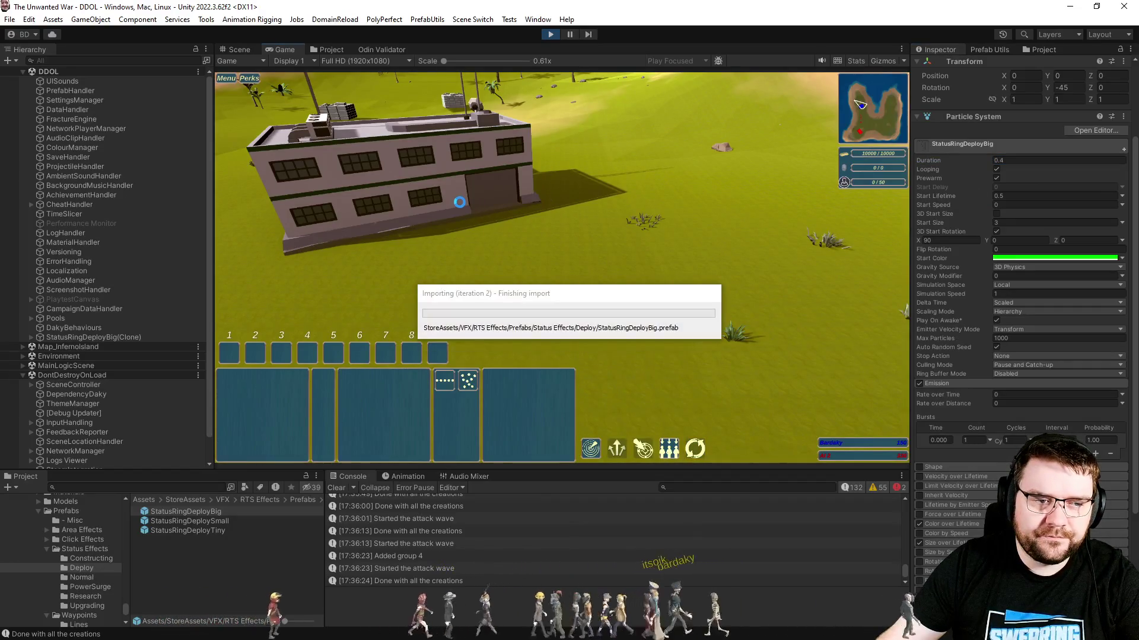
- Select the headquarters, set a rally point on the ground and queue soldiers for training
{"action": "left_click", "coordinate": [468, 208]}
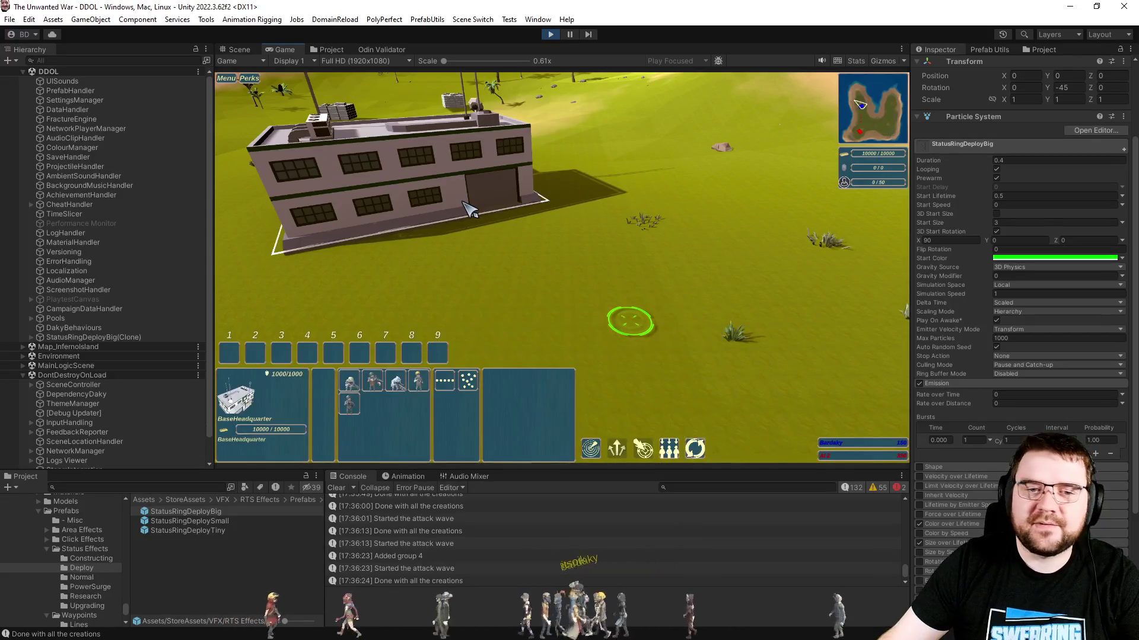
{"action": "left_click", "coordinate": [470, 231]}
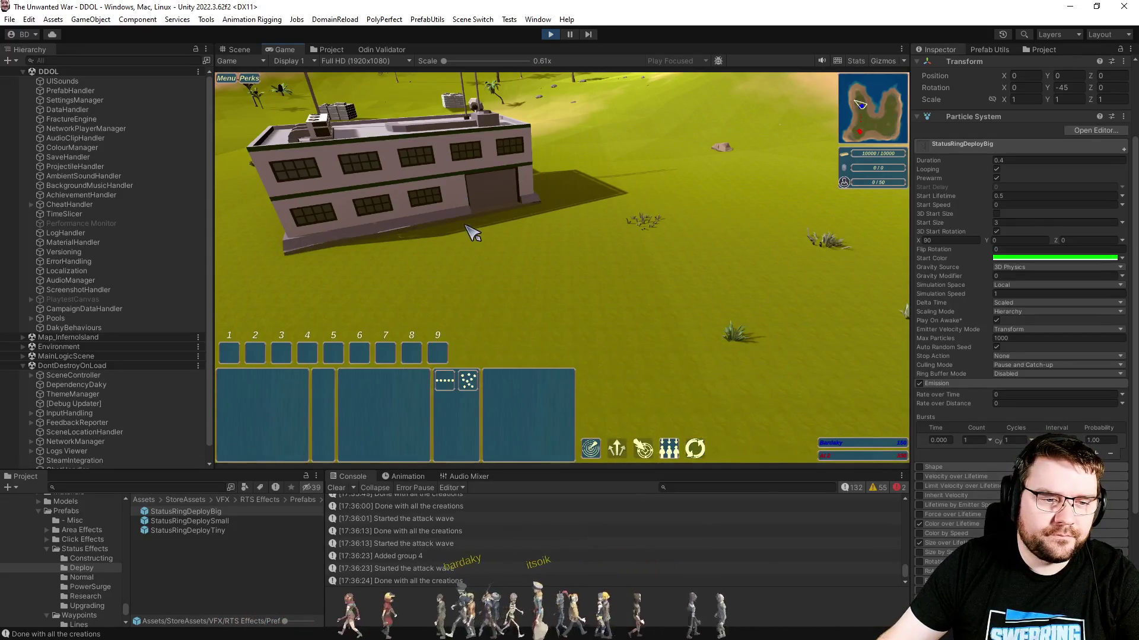
{"action": "left_click", "coordinate": [498, 254]}
{"action": "scroll", "coordinate": [506, 282], "scroll_direction": "down", "scroll_amount": 2}
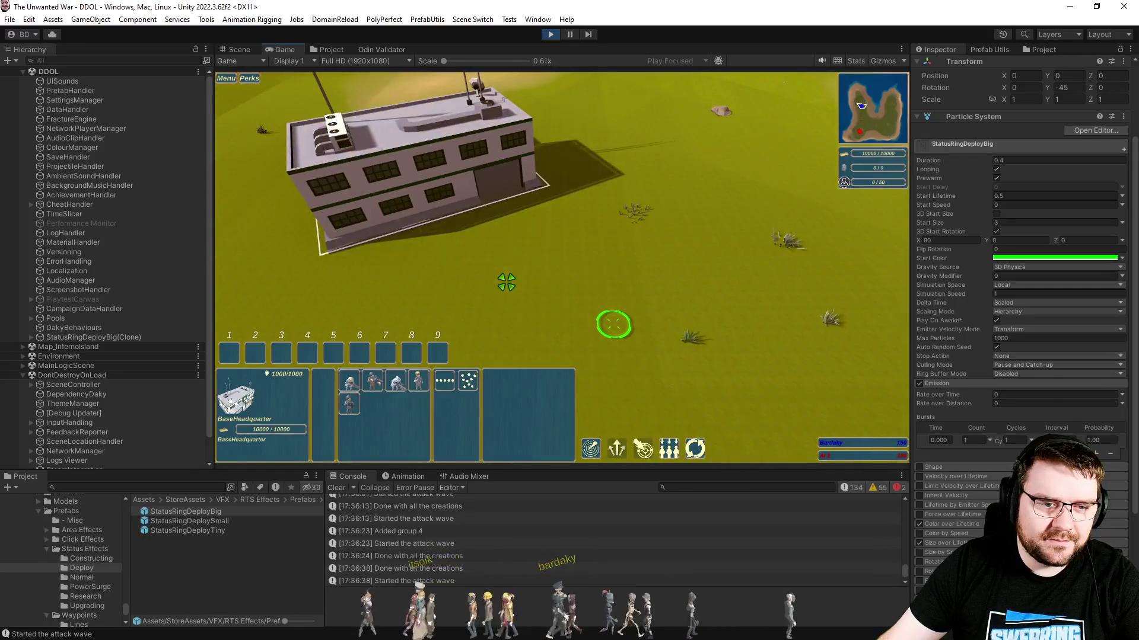
{"action": "right_click", "coordinate": [647, 245]}
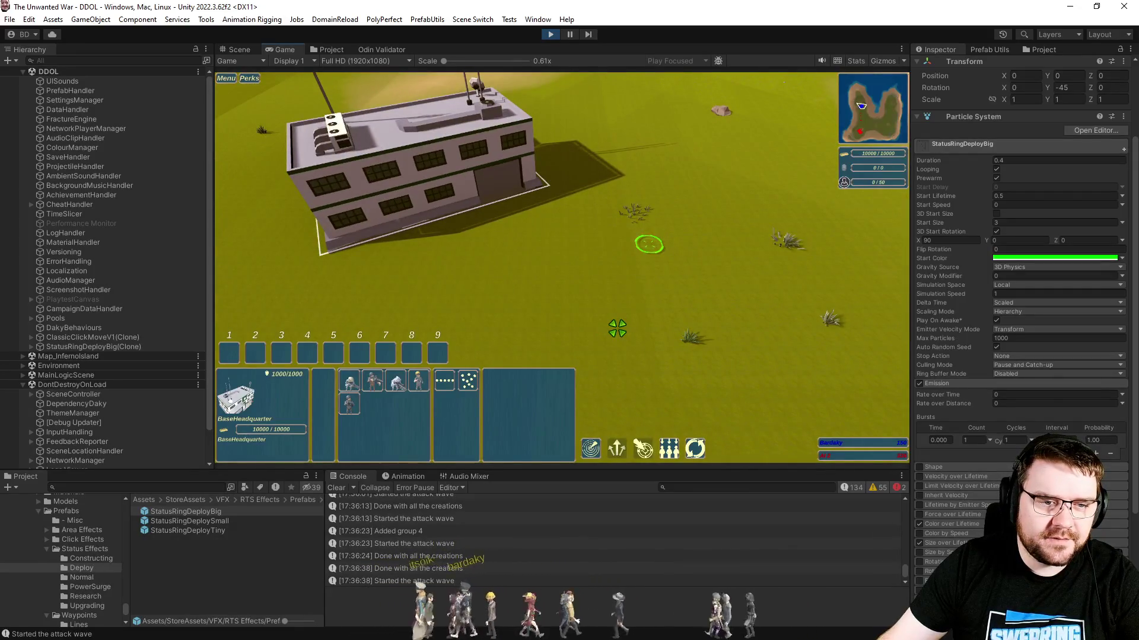
{"action": "left_click", "coordinate": [396, 382]}
{"action": "left_click", "coordinate": [396, 383]}
{"action": "left_click", "coordinate": [396, 382]}
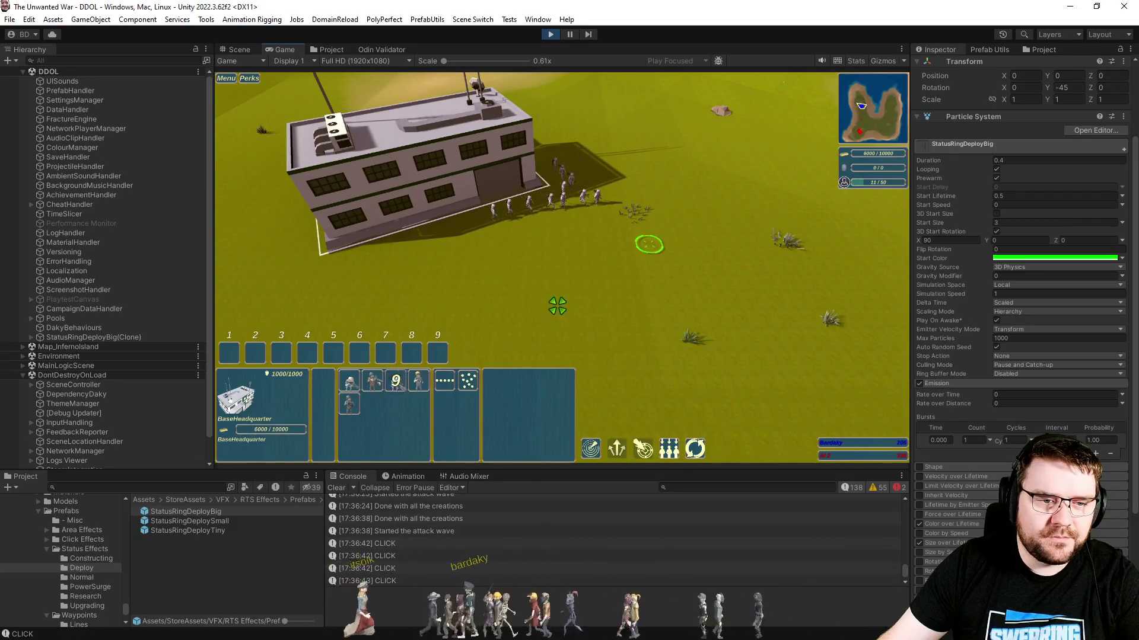
{"action": "left_click", "coordinate": [557, 306]}
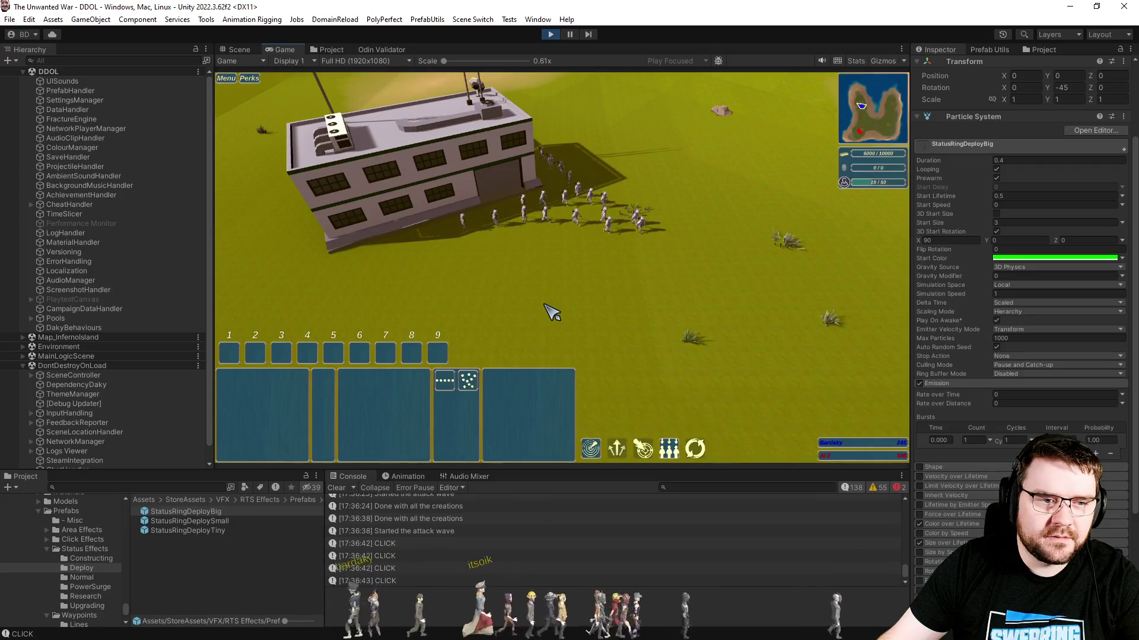
- Pan back to the headquarters, reselect it to view its deploy ring, then deselect it
{"action": "key", "text": "s"}
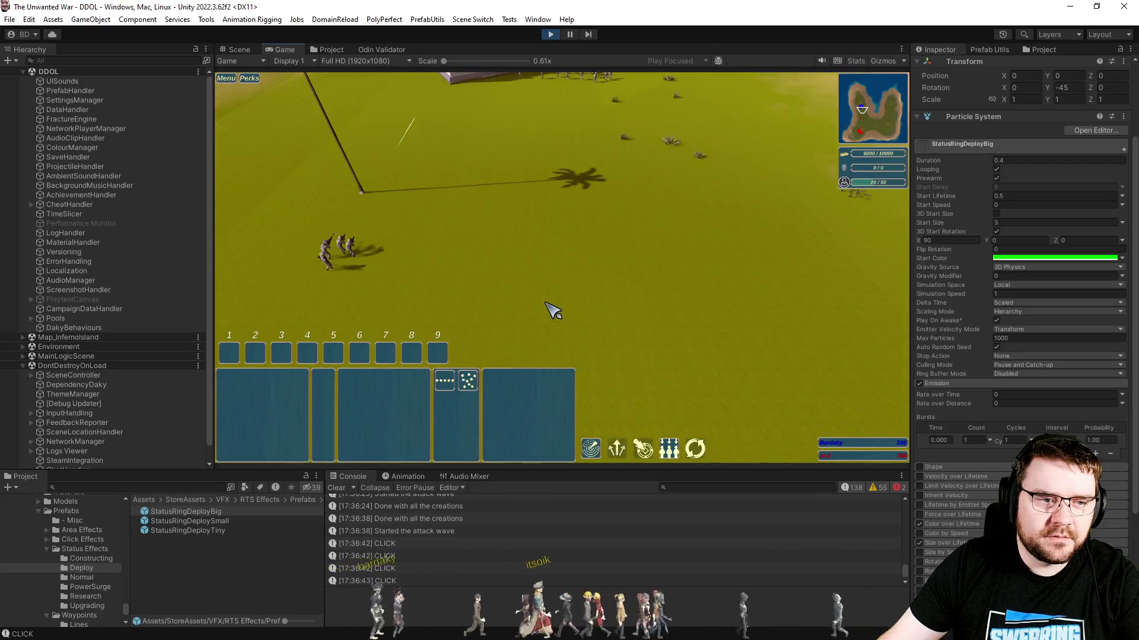
{"action": "key", "text": "w"}
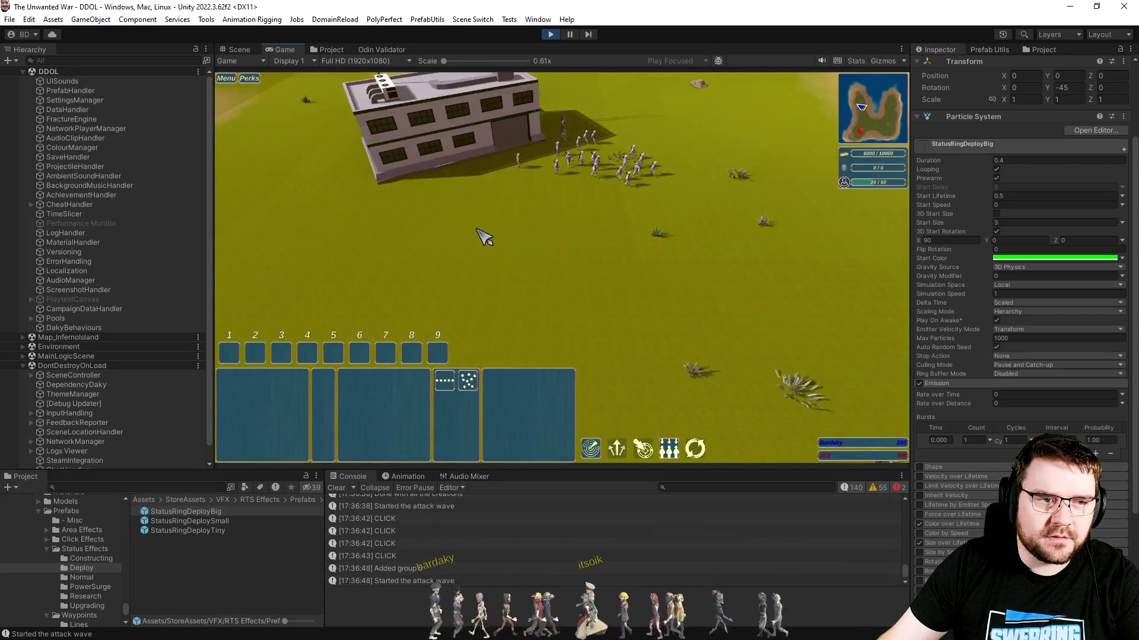
{"action": "left_click", "coordinate": [467, 225]}
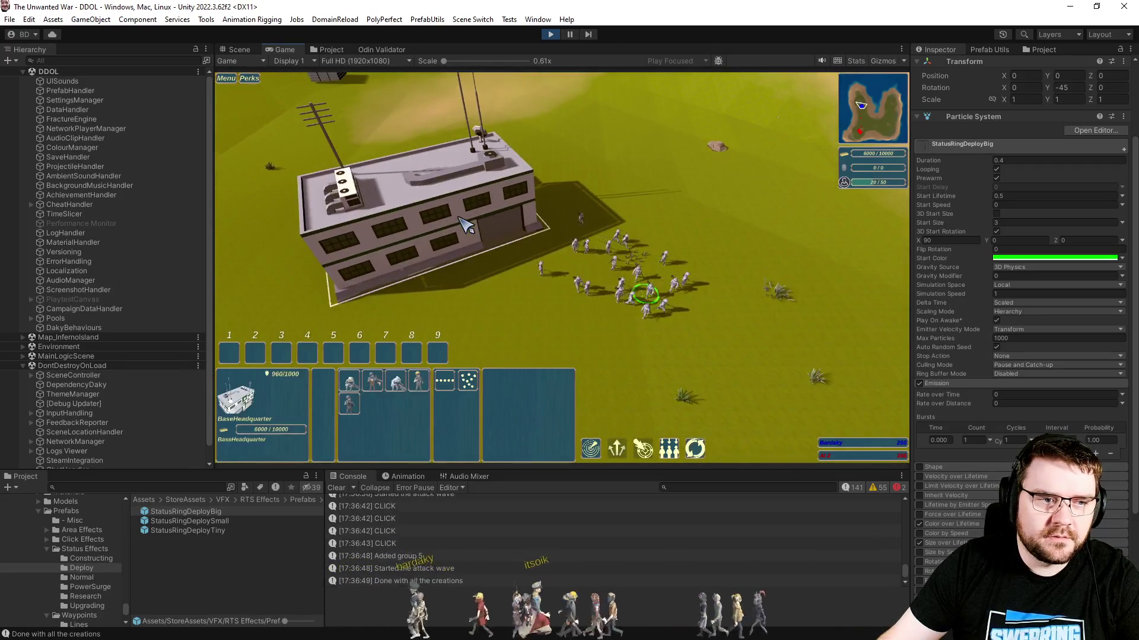
{"action": "scroll", "coordinate": [514, 260], "scroll_direction": "down", "scroll_amount": 3}
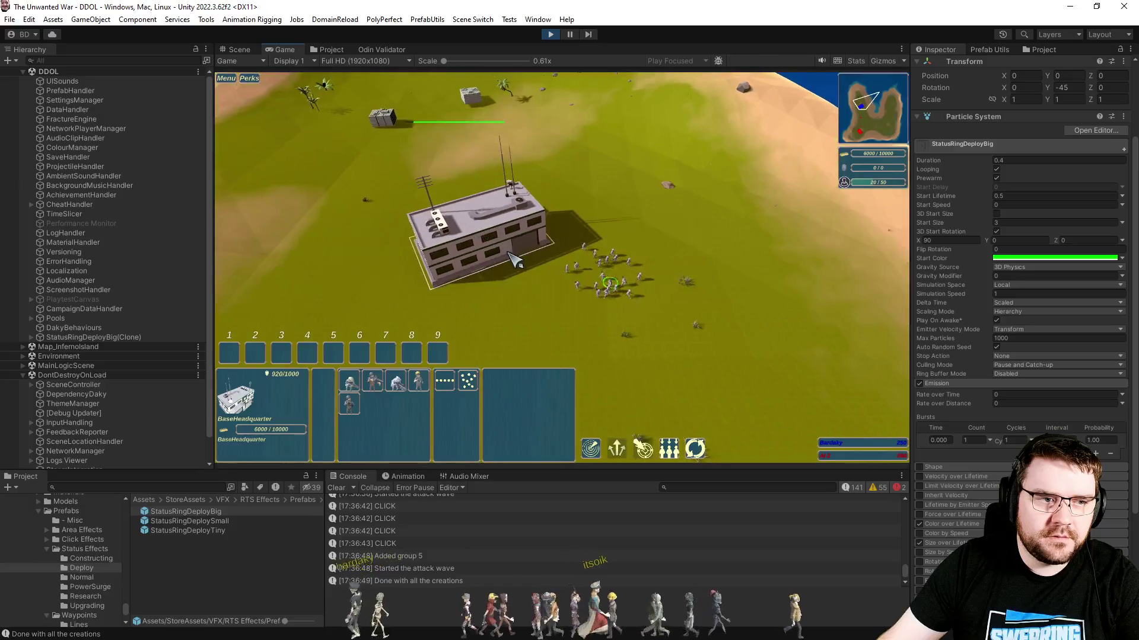
{"action": "scroll", "coordinate": [552, 314], "scroll_direction": "down", "scroll_amount": 2}
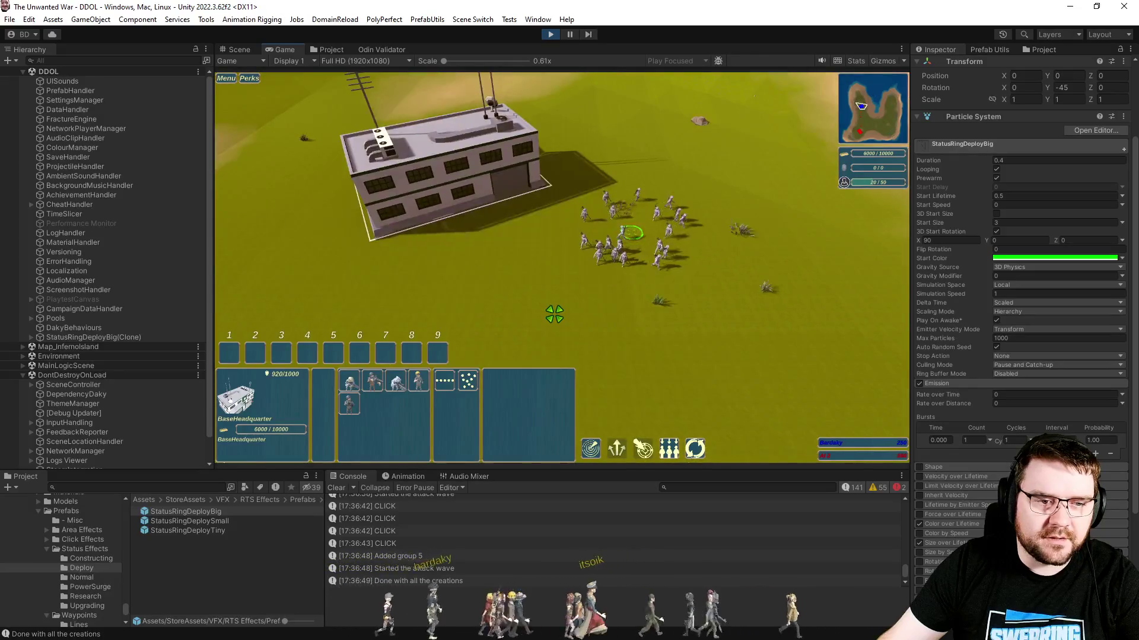
{"action": "key", "text": "s"}
{"action": "left_click", "coordinate": [589, 265]}
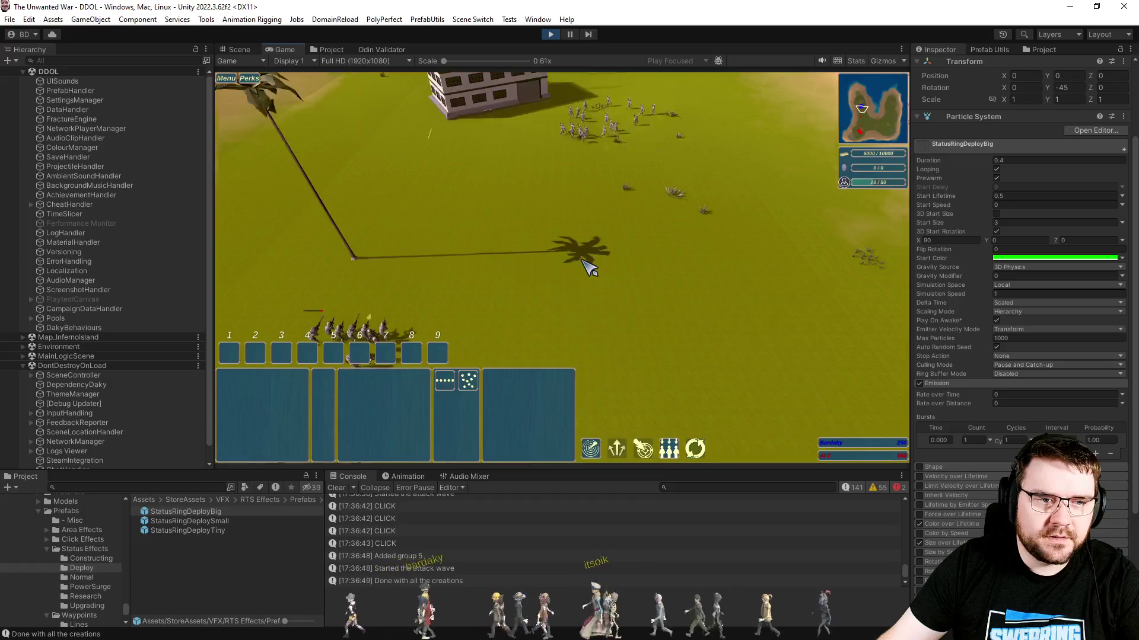
- Pan down-left to the open ground and select the group of 19 soldiers
{"action": "key", "text": "s"}
{"action": "key", "text": "a"}
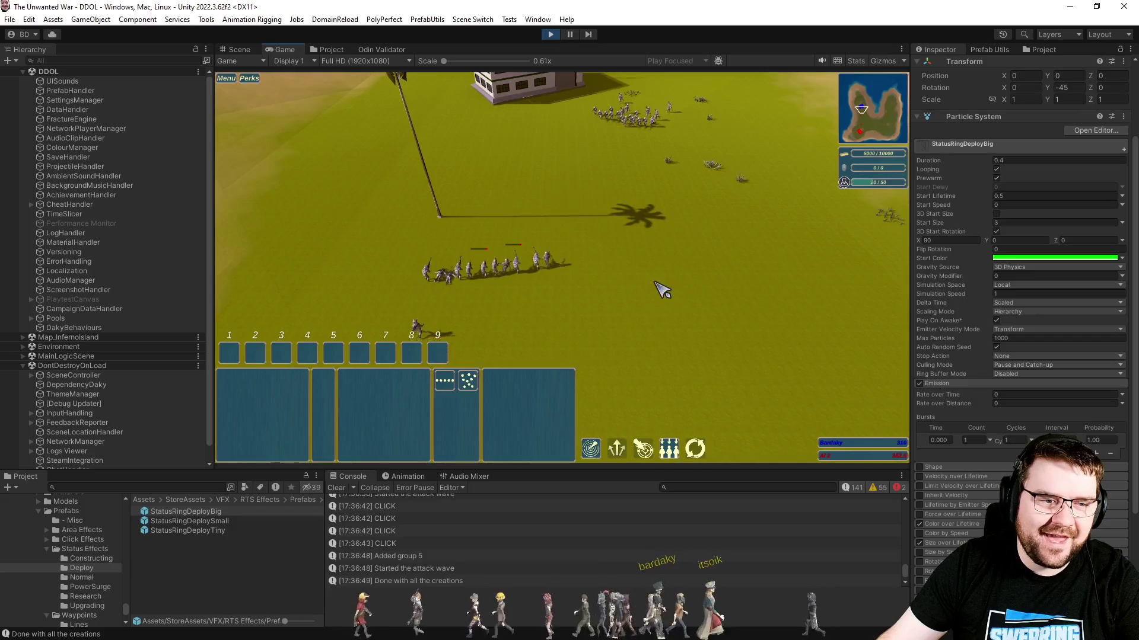
{"action": "scroll", "coordinate": [658, 285], "scroll_direction": "down", "scroll_amount": 3}
{"action": "scroll", "coordinate": [667, 320], "scroll_direction": "up", "scroll_amount": 5}
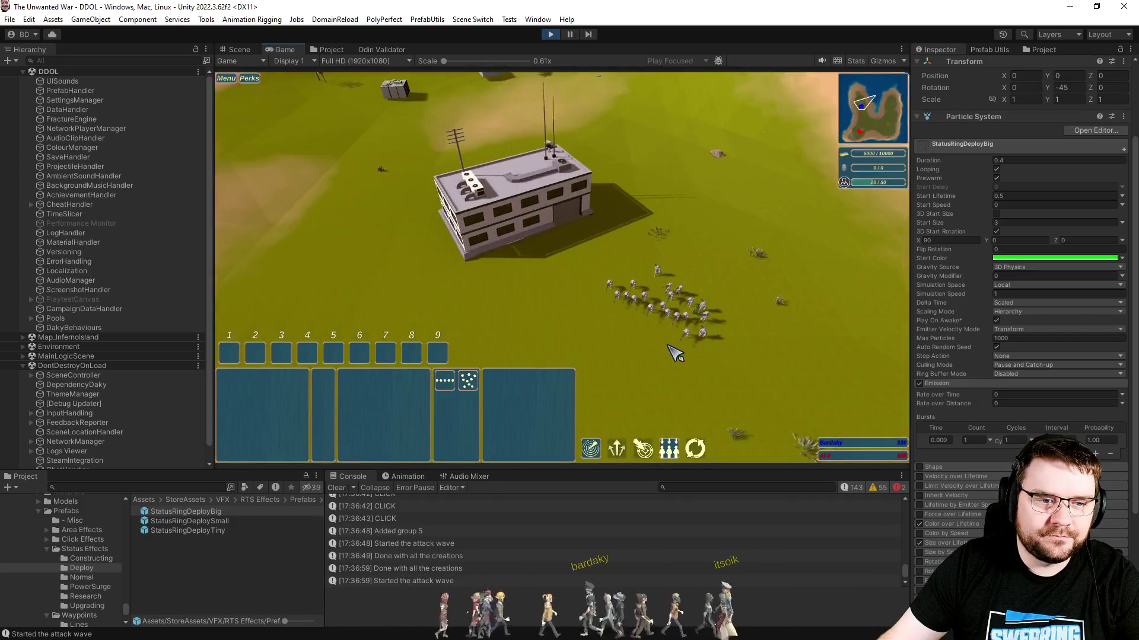
{"action": "scroll", "coordinate": [675, 353], "scroll_direction": "down", "scroll_amount": 3}
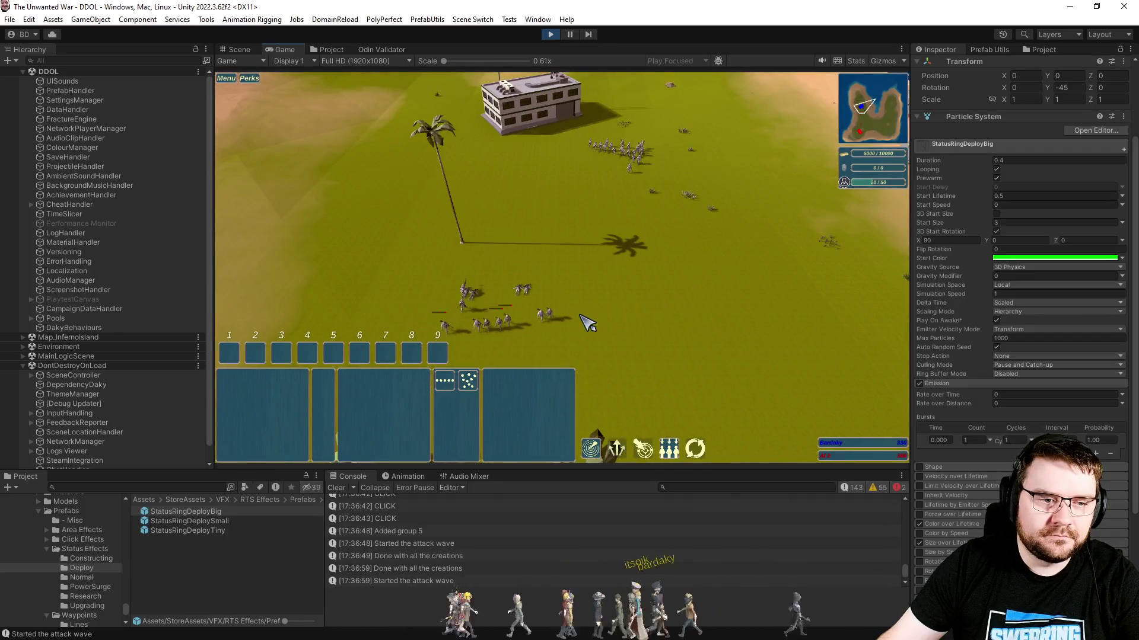
{"action": "scroll", "coordinate": [582, 279], "scroll_direction": "up", "scroll_amount": 5}
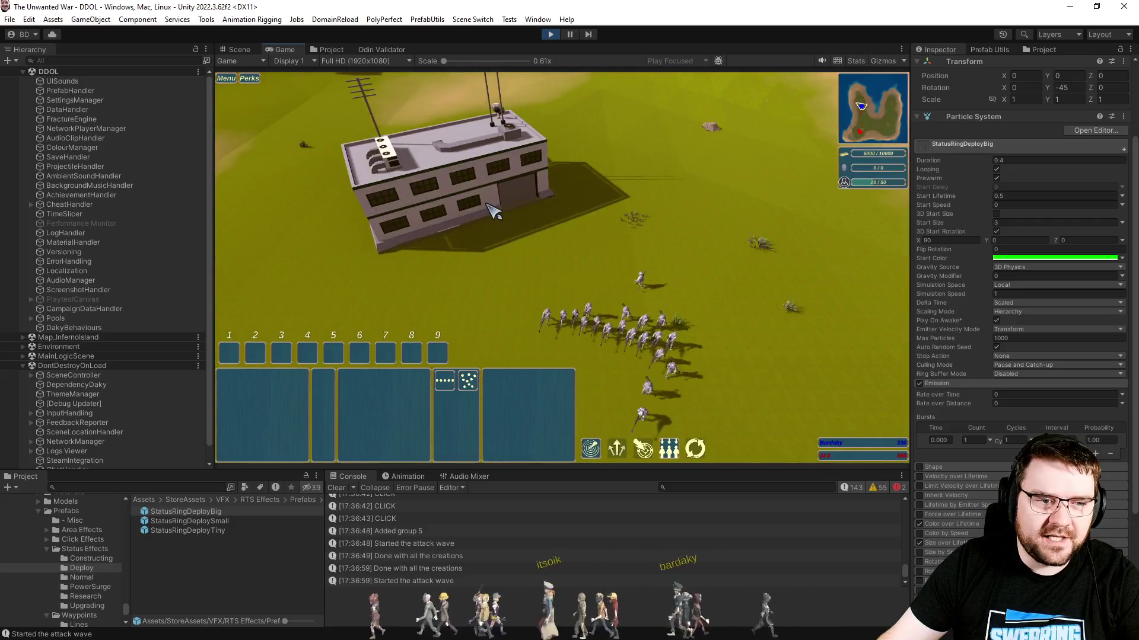
{"action": "left_click", "coordinate": [491, 211]}
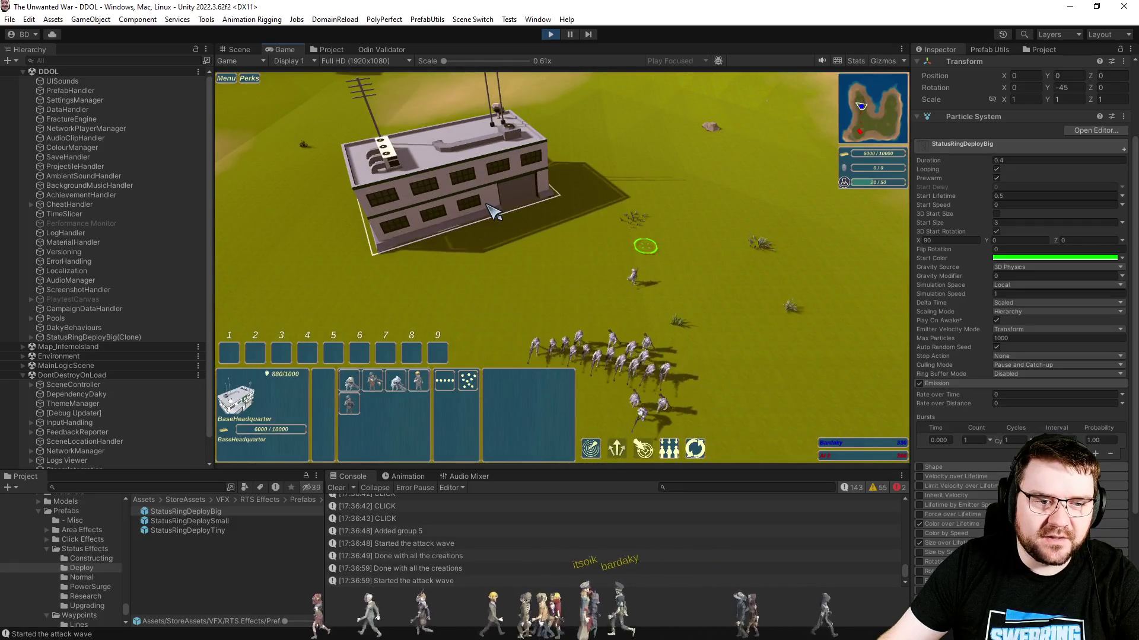
- Order the selected soldiers to a ground point and clear the selection
{"action": "scroll", "coordinate": [491, 211], "scroll_direction": "down", "scroll_amount": 2}
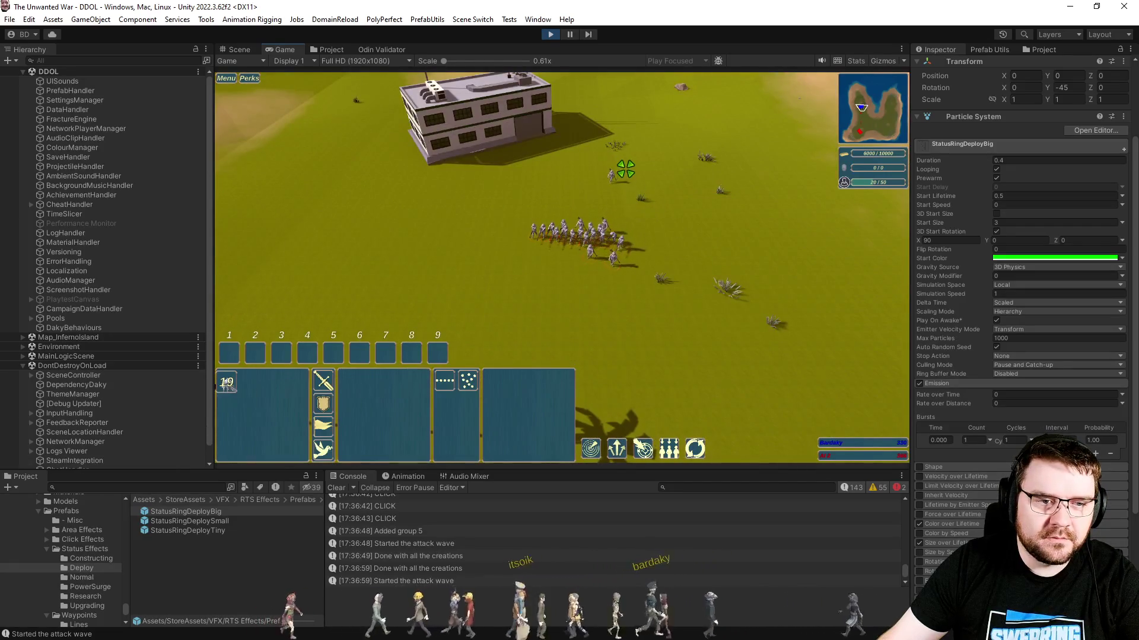
{"action": "right_click", "coordinate": [712, 215]}
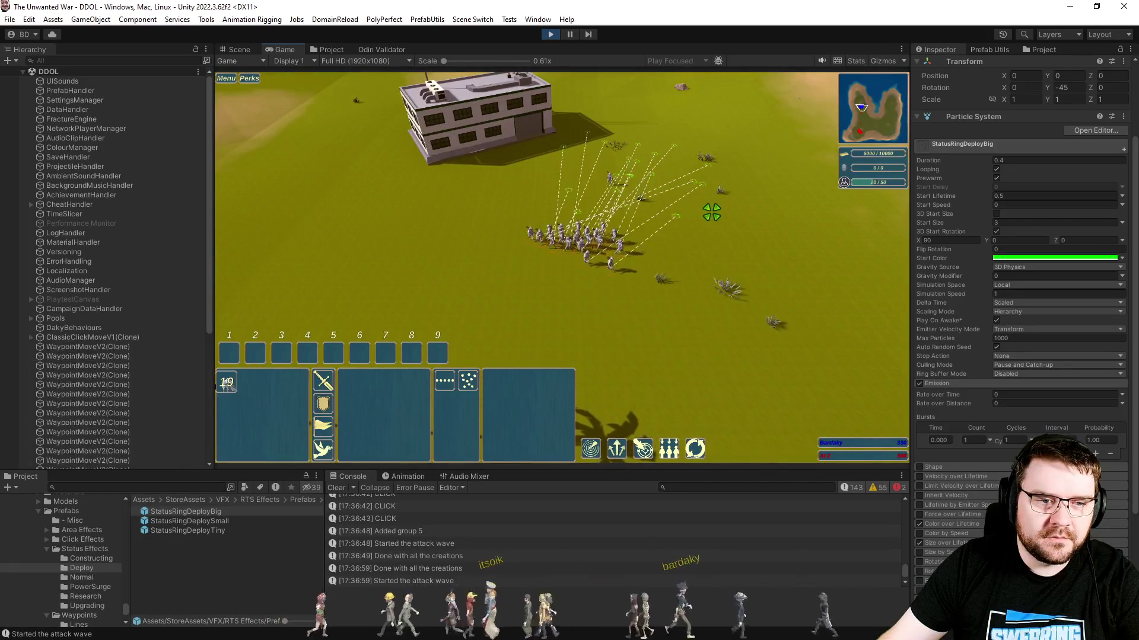
{"action": "left_click", "coordinate": [719, 220]}
{"action": "scroll", "coordinate": [720, 221], "scroll_direction": "up", "scroll_amount": 3}
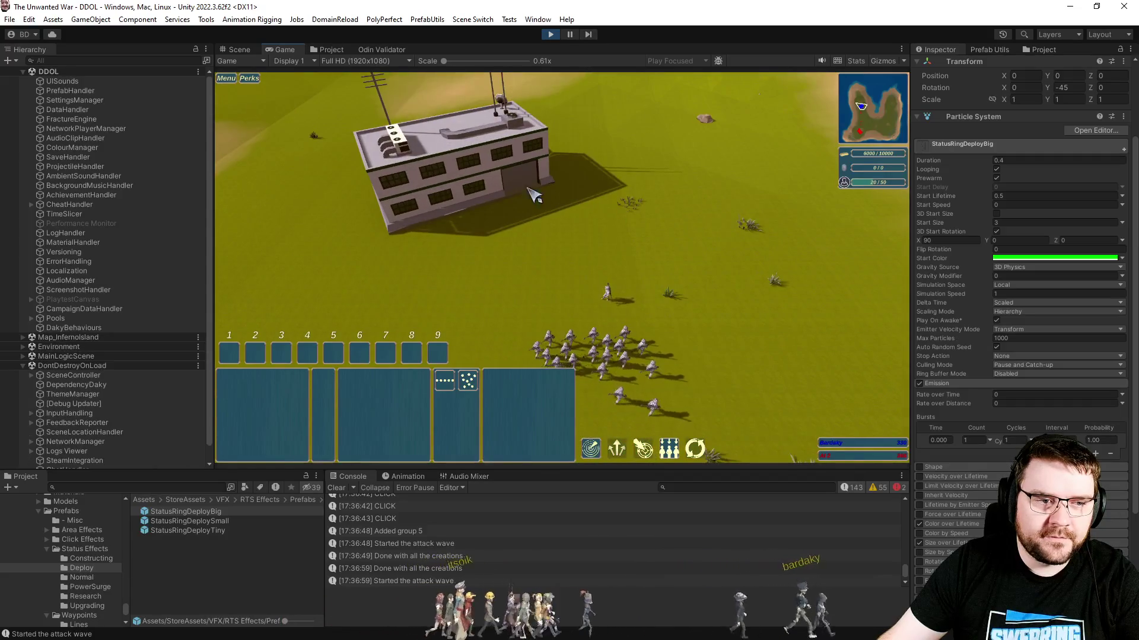
- Box-select the field soldiers and send them north, then jump back and clear the selection
{"action": "left_click", "coordinate": [510, 206]}
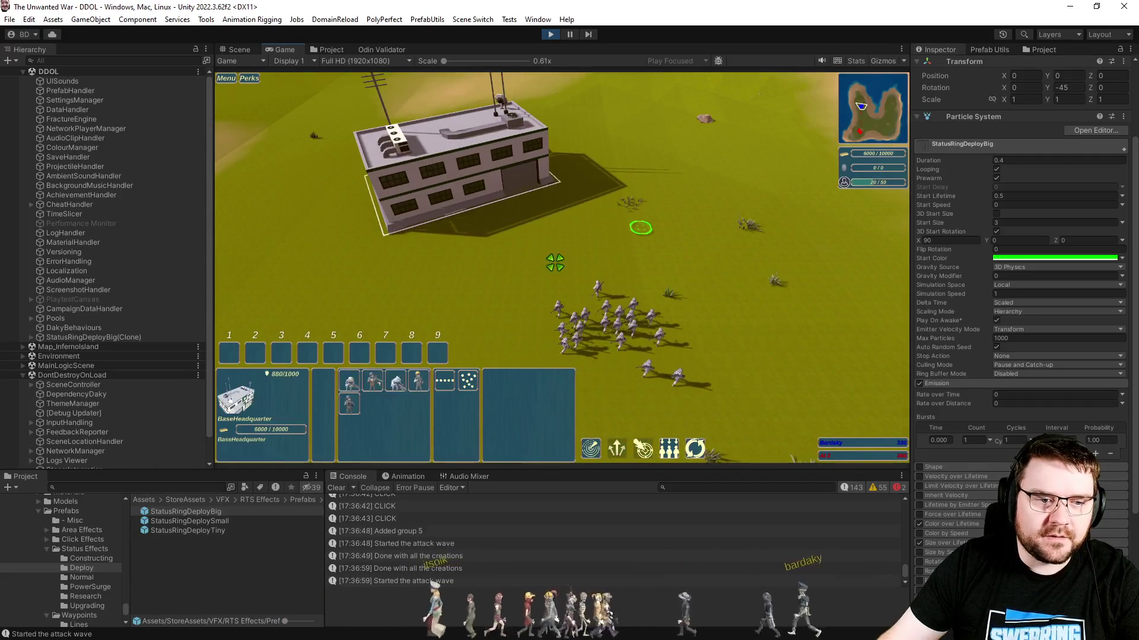
{"action": "left_click_drag", "start_coordinate": [521, 247], "coordinate": [750, 402]}
{"action": "right_click", "coordinate": [611, 216]}
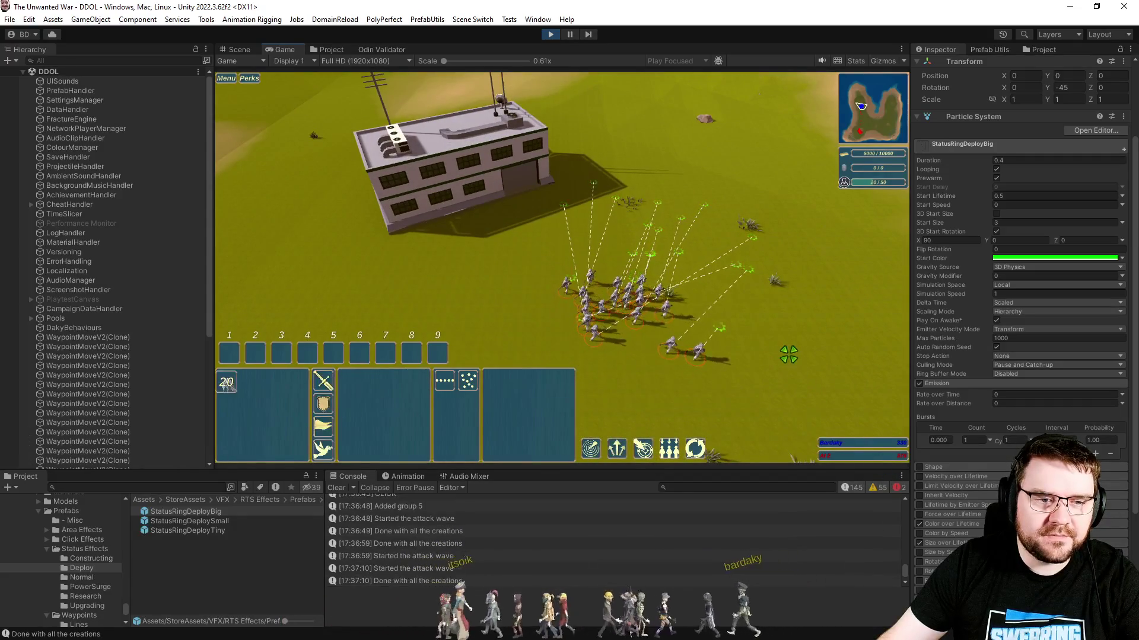
{"action": "left_click", "coordinate": [414, 183]}
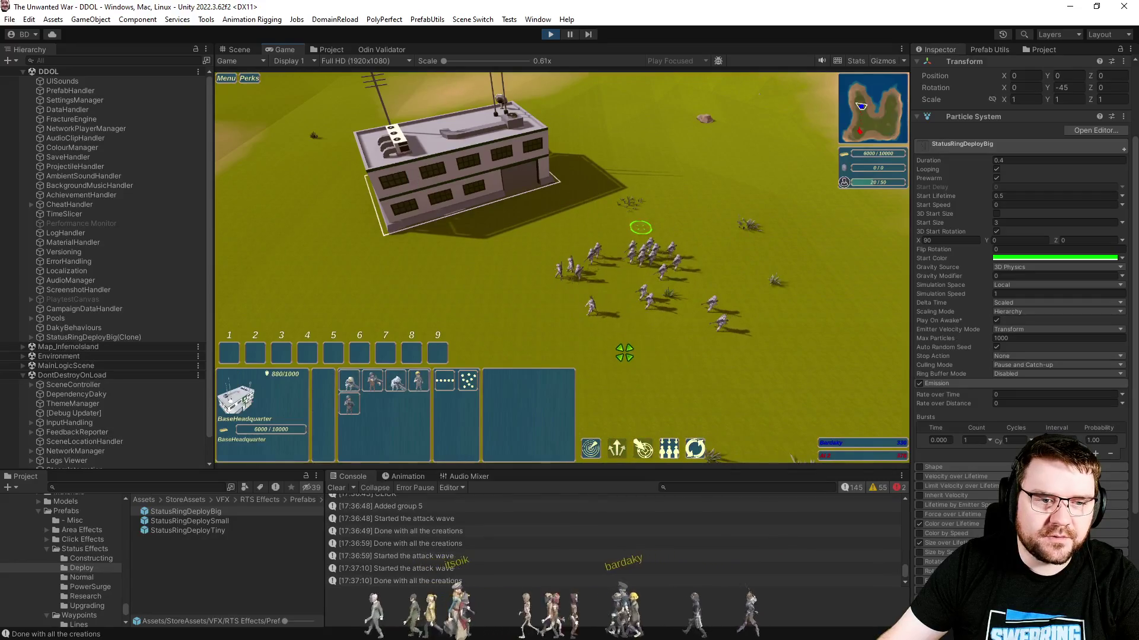
{"action": "scroll", "coordinate": [624, 352], "scroll_direction": "up", "scroll_amount": 5}
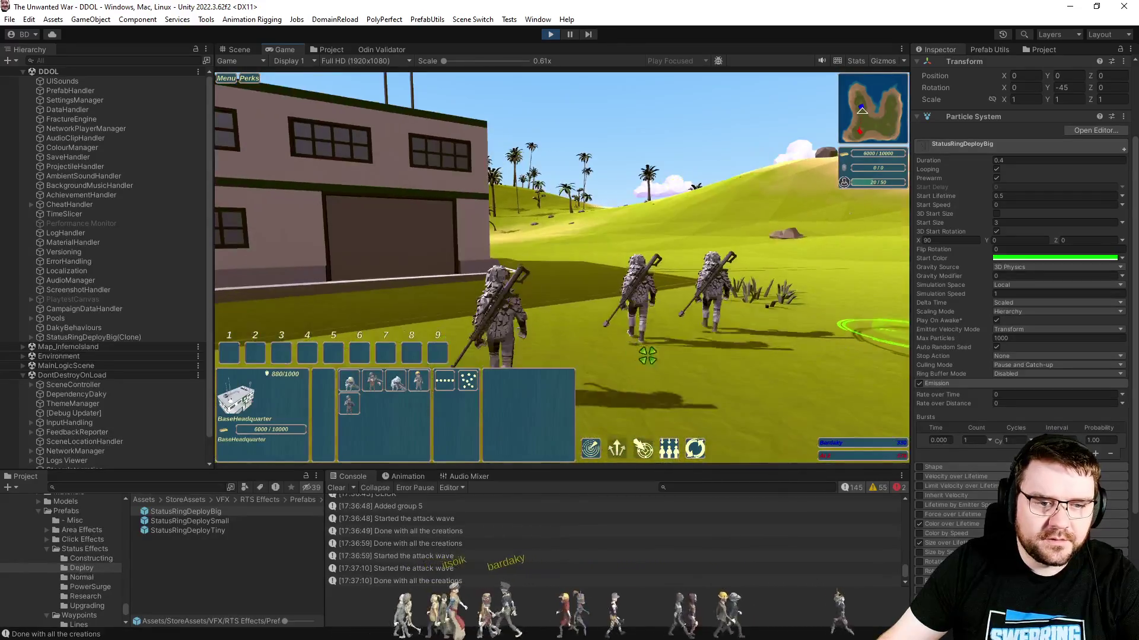
{"action": "key", "text": "space"}
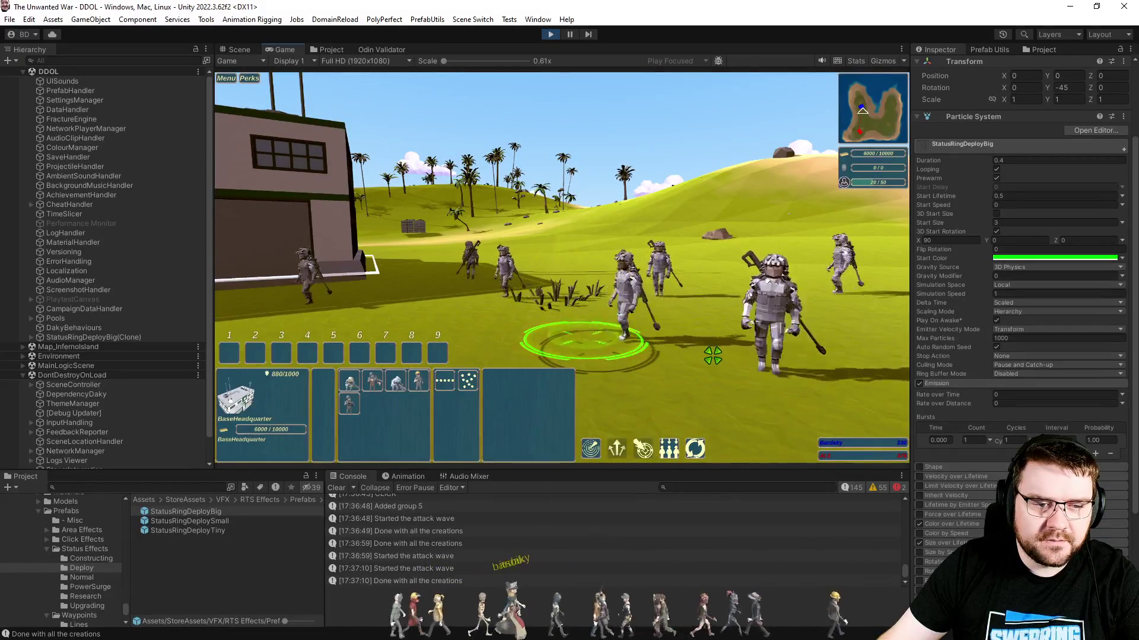
{"action": "left_click", "coordinate": [699, 359]}
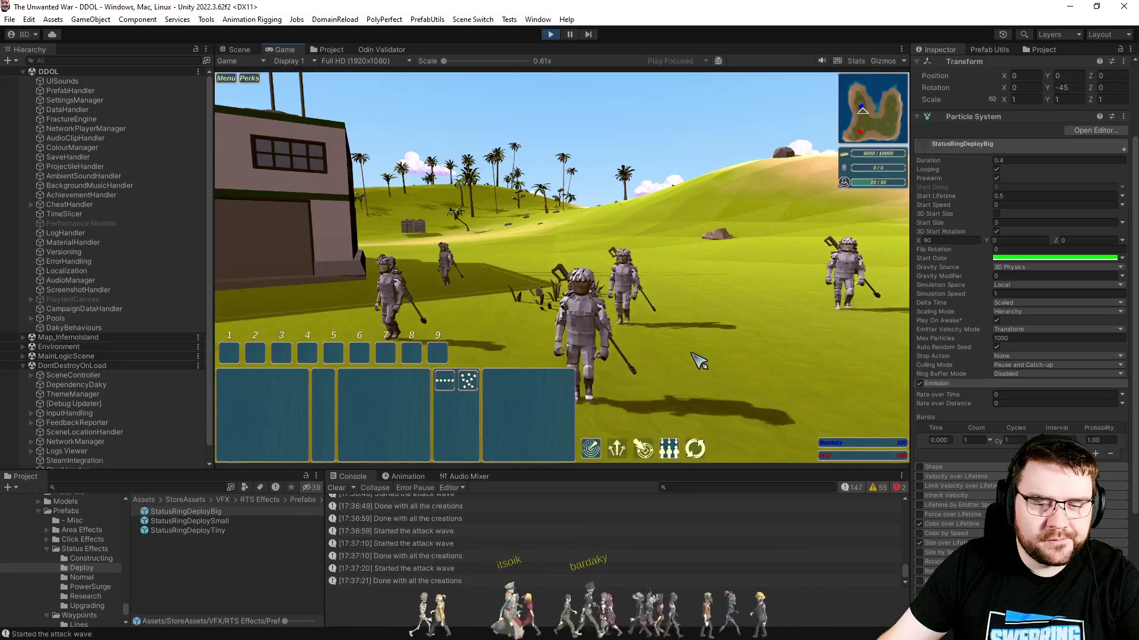
{"action": "scroll", "coordinate": [699, 360], "scroll_direction": "down", "scroll_amount": 5}
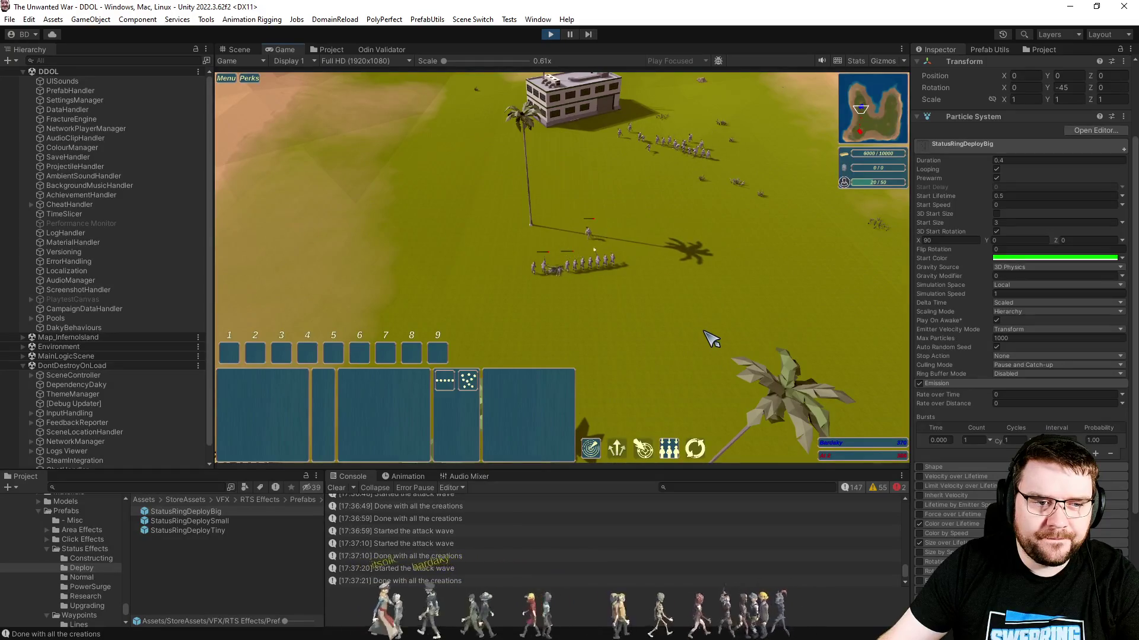
- Select the headquarters to spawn its deploy ring and queue a unit plus two grenadiers
{"action": "left_click", "coordinate": [569, 158]}
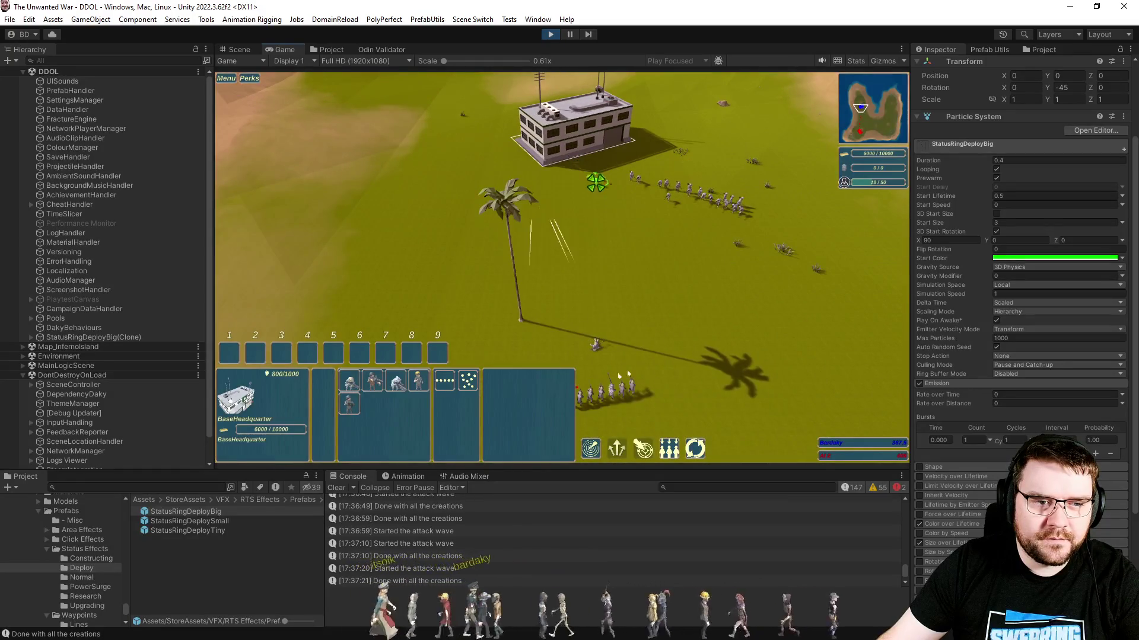
{"action": "left_click", "coordinate": [393, 384]}
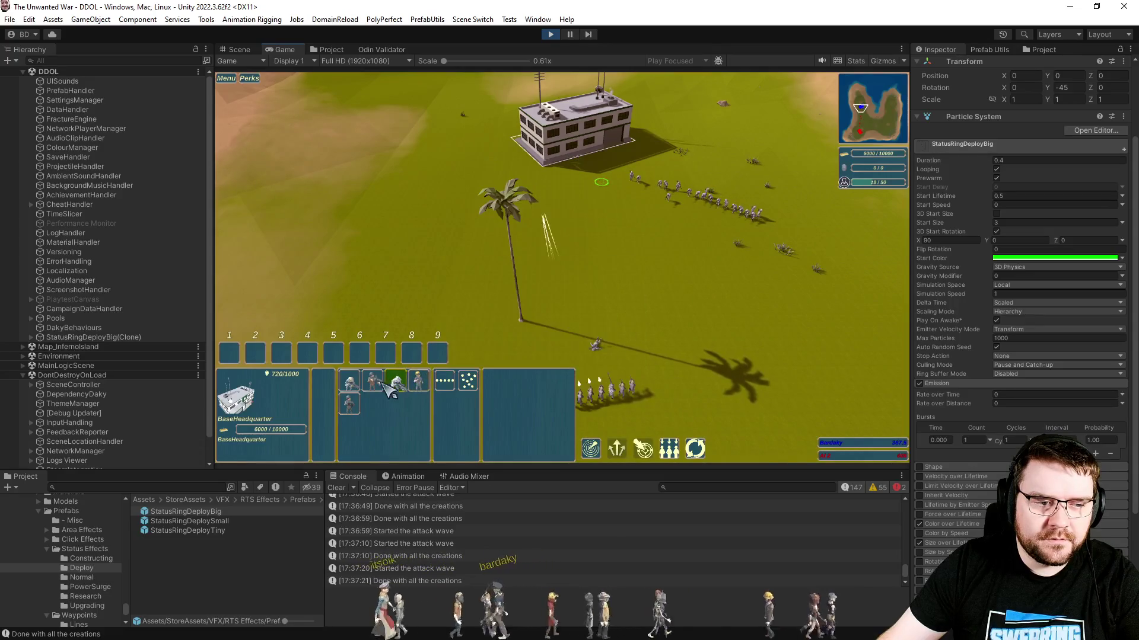
{"action": "left_click", "coordinate": [374, 387]}
{"action": "left_click", "coordinate": [377, 391]}
- Box-select three soldiers near the building and order them to a ground point
{"action": "left_click", "coordinate": [608, 289]}
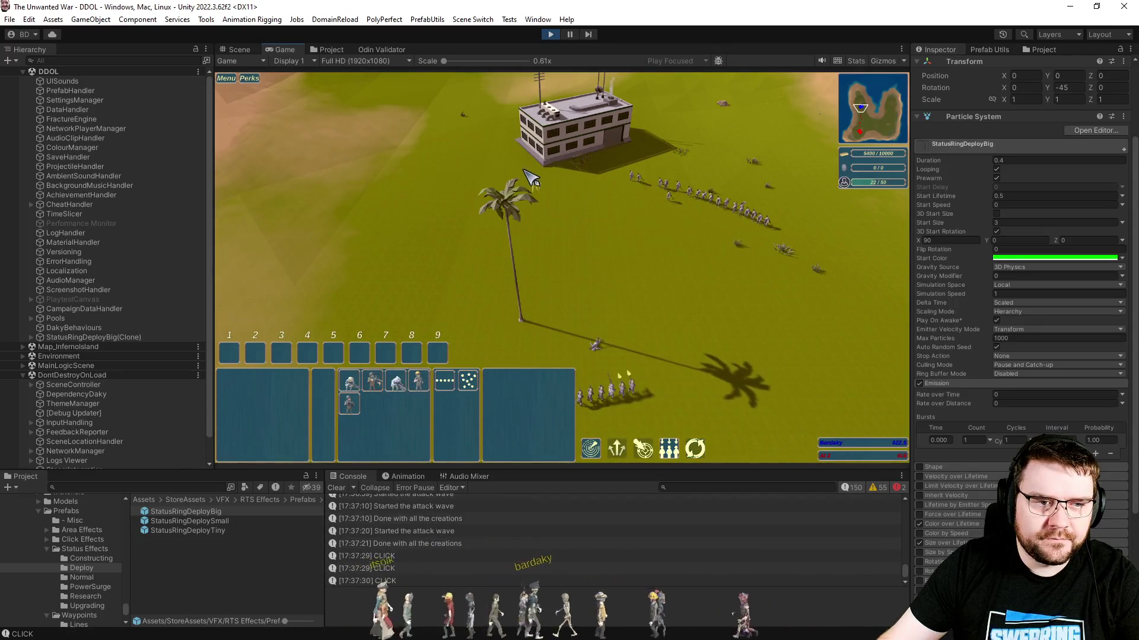
{"action": "left_click_drag", "start_coordinate": [521, 101], "coordinate": [617, 225]}
{"action": "right_click", "coordinate": [623, 338]}
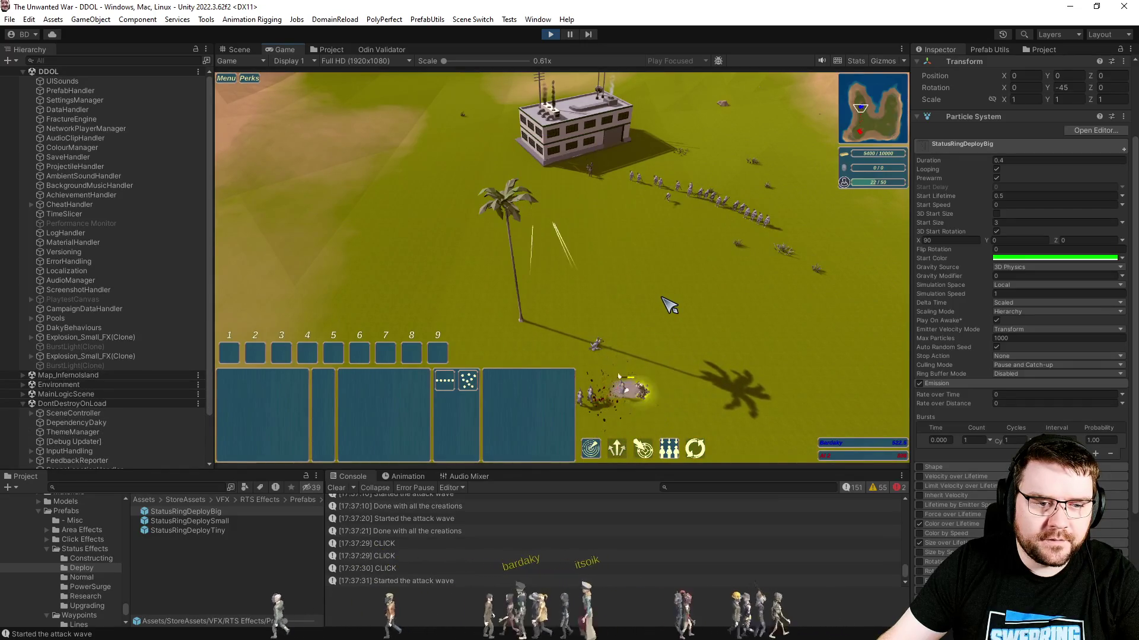
{"action": "scroll", "coordinate": [669, 306], "scroll_direction": "down", "scroll_amount": 3}
{"action": "scroll", "coordinate": [669, 305], "scroll_direction": "up", "scroll_amount": 3}
{"action": "scroll", "coordinate": [669, 305], "scroll_direction": "down", "scroll_amount": 3}
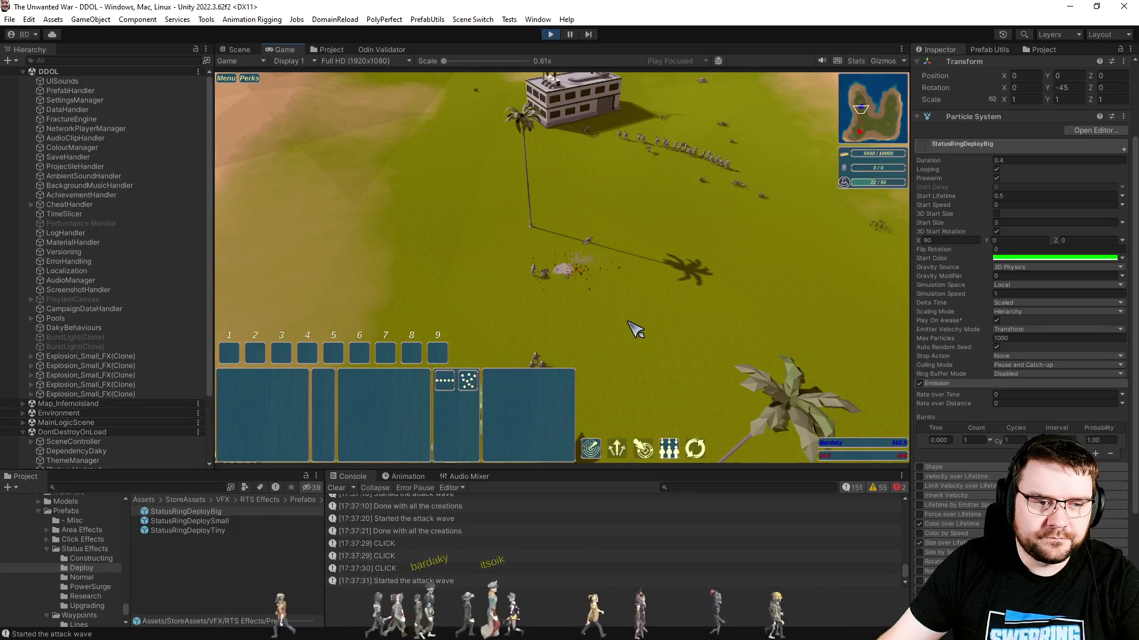
{"action": "scroll", "coordinate": [628, 330], "scroll_direction": "up", "scroll_amount": 5}
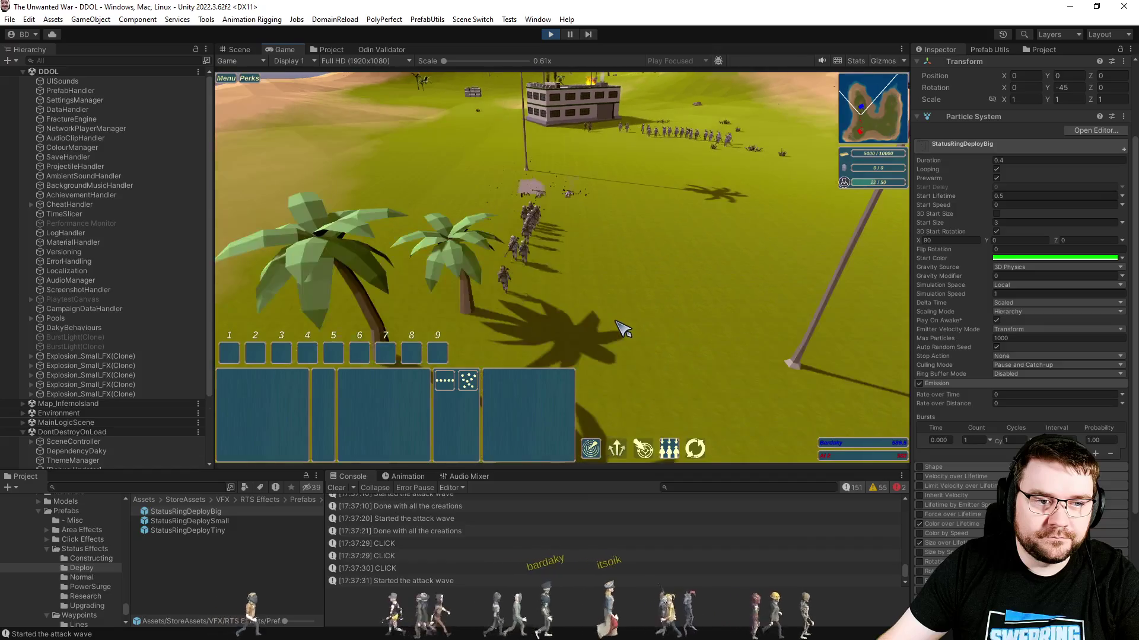
{"action": "scroll", "coordinate": [623, 330], "scroll_direction": "up", "scroll_amount": 2}
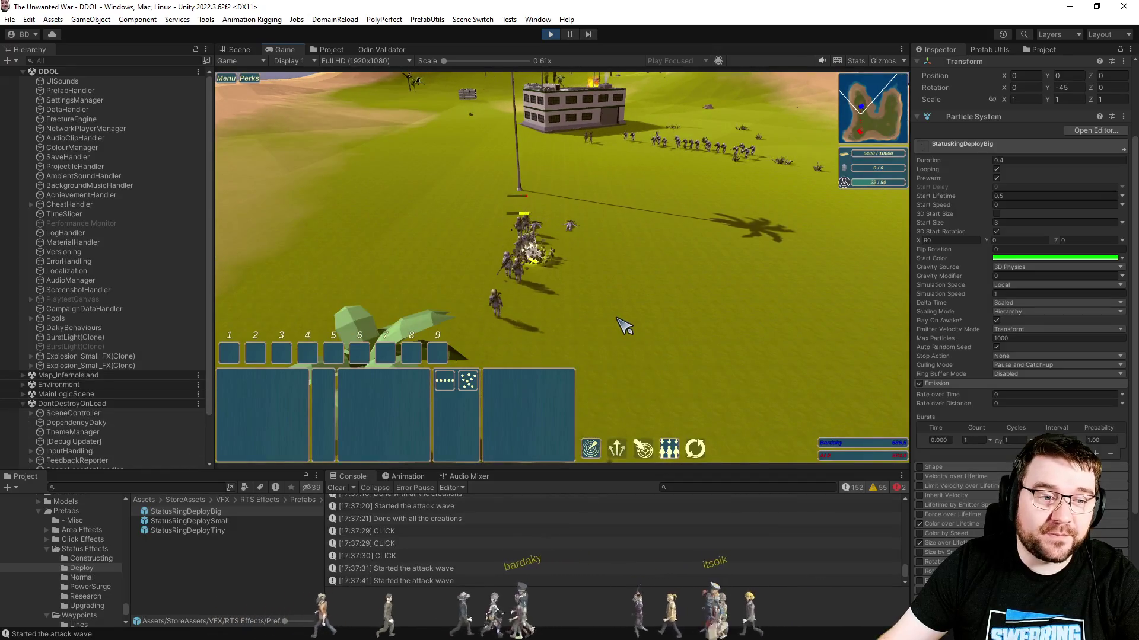
- Pan the camera across the battlefield, briefly selecting and deselecting the headquarters
{"action": "key", "text": "a"}
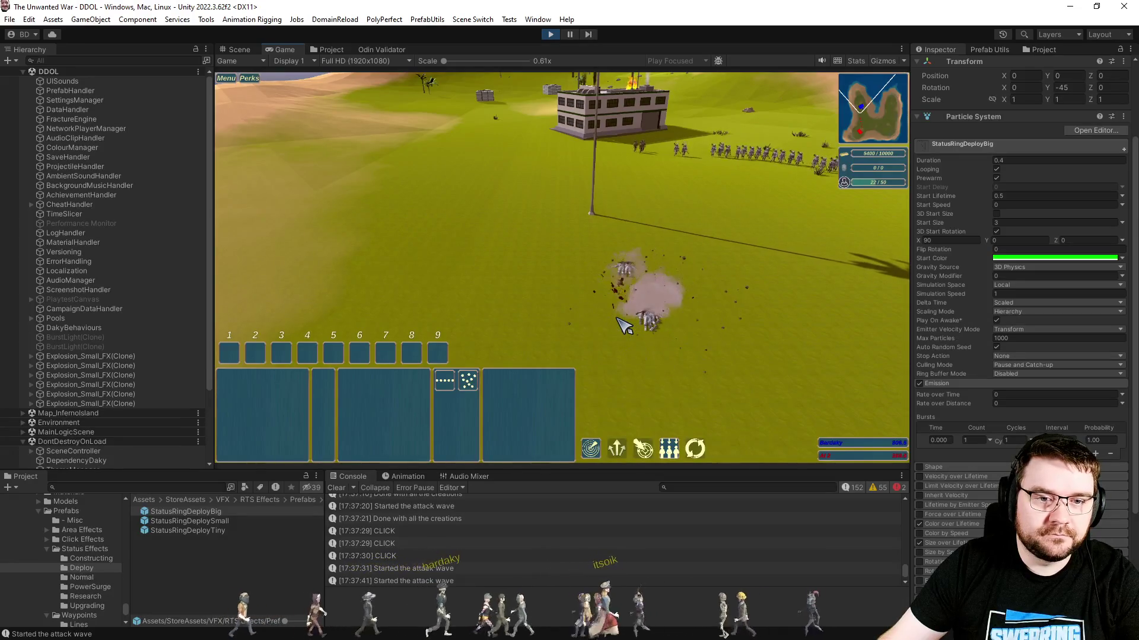
{"action": "key", "text": "s"}
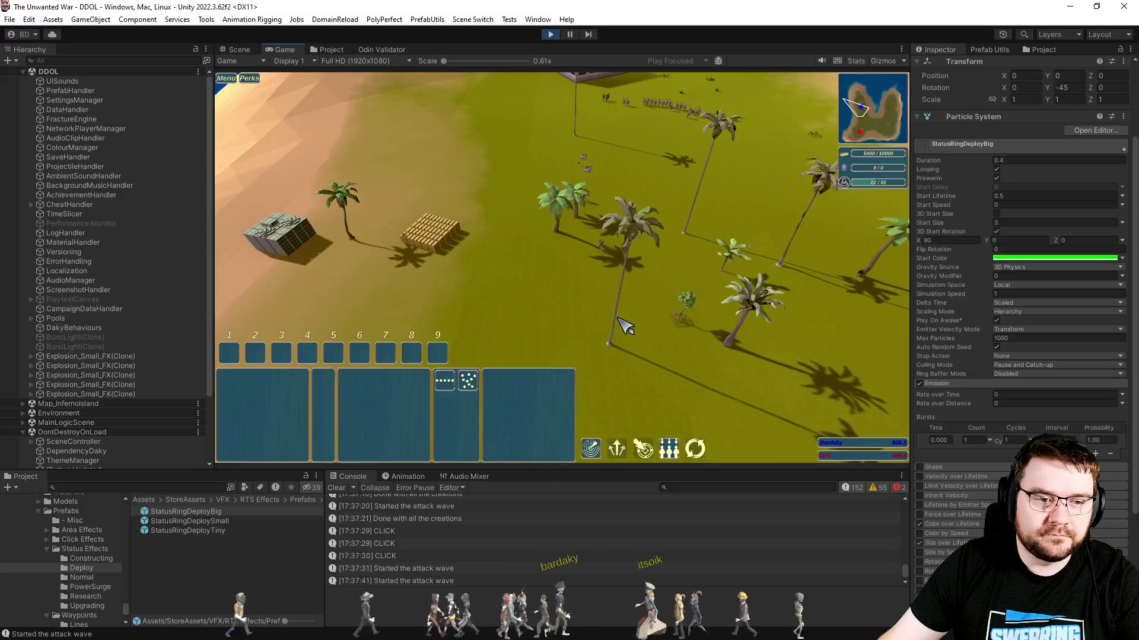
{"action": "key", "text": "w"}
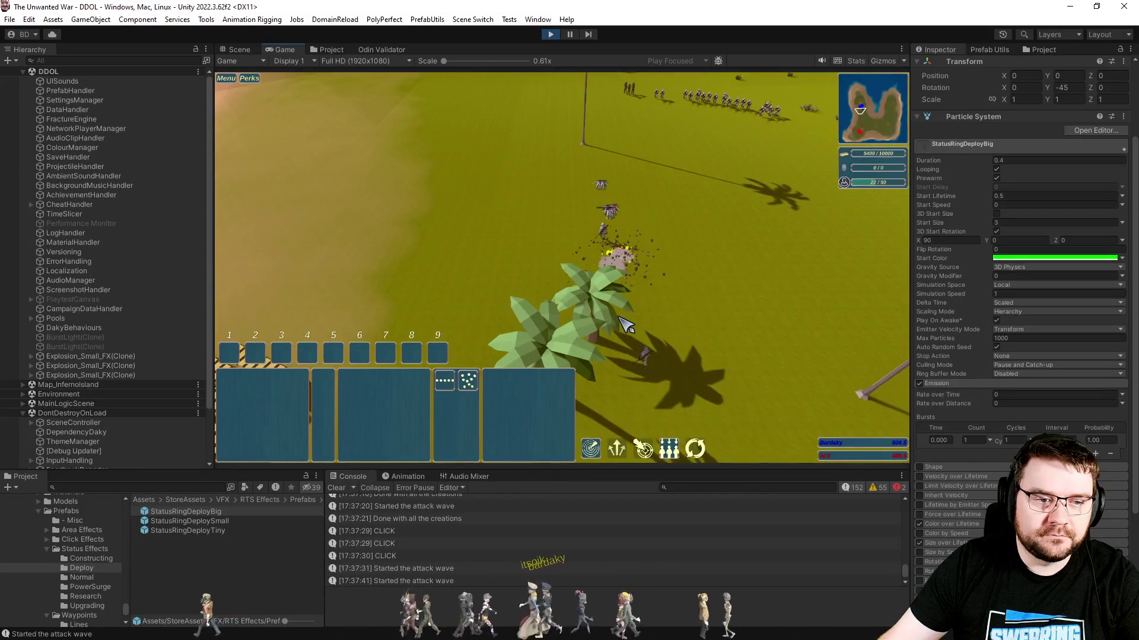
{"action": "key", "text": "d"}
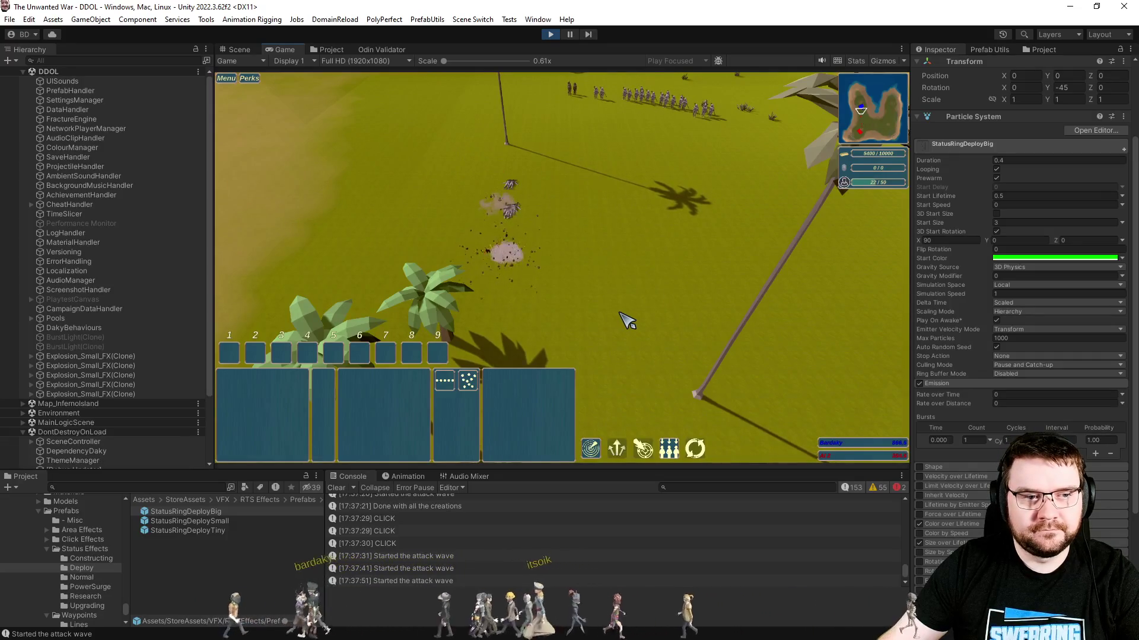
{"action": "key", "text": "w"}
{"action": "key", "text": "h"}
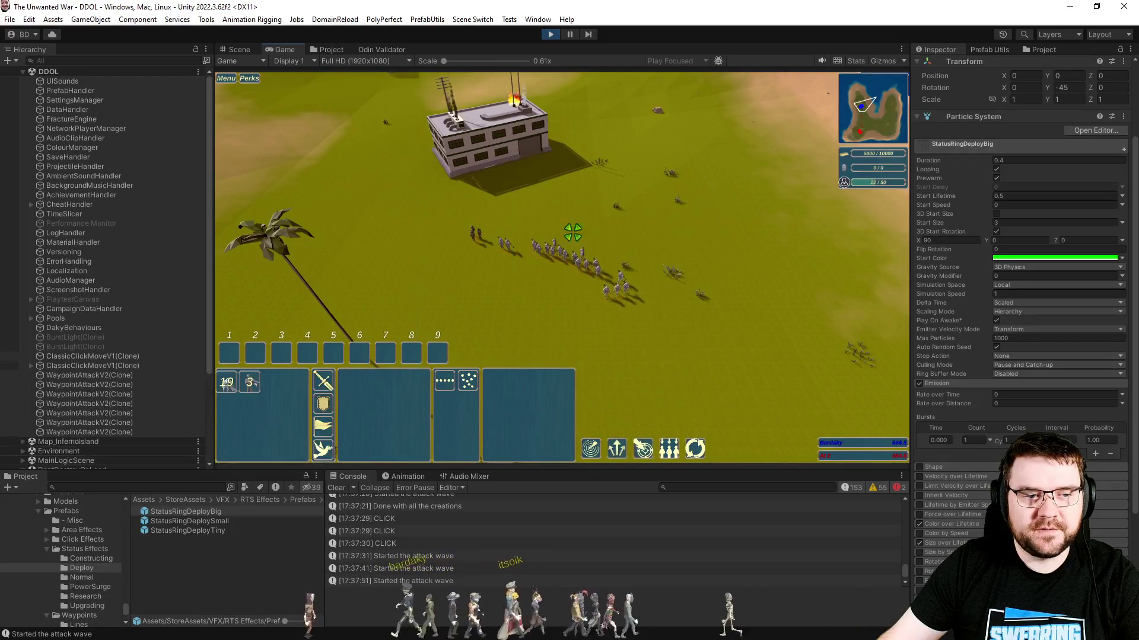
{"action": "key", "text": "s"}
{"action": "left_click", "coordinate": [598, 289]}
{"action": "key", "text": "e"}
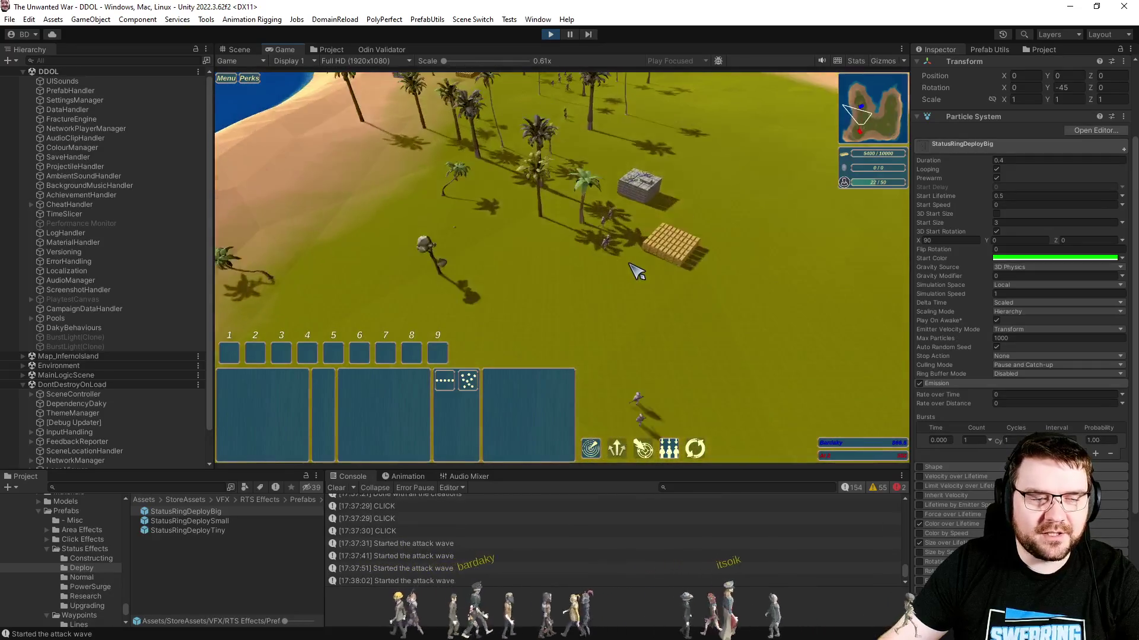
- Select and centre on the headquarters, then set its deploy point on the ground
{"action": "key", "text": "h"}
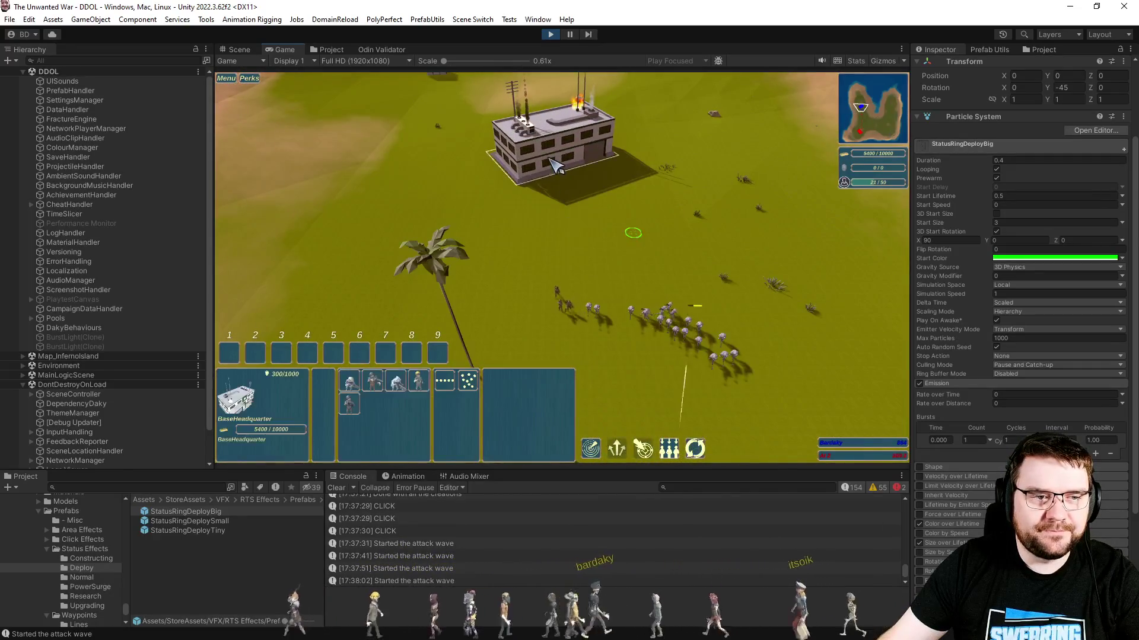
{"action": "key", "text": "h"}
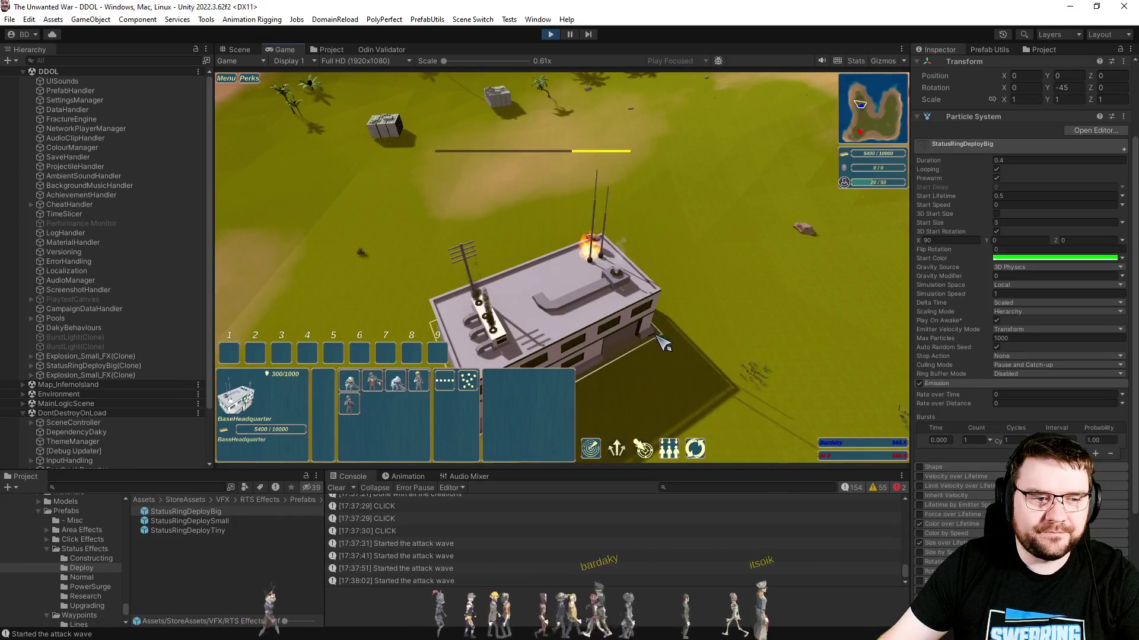
{"action": "right_click", "coordinate": [655, 333]}
{"action": "scroll", "coordinate": [653, 320], "scroll_direction": "down", "scroll_amount": 4}
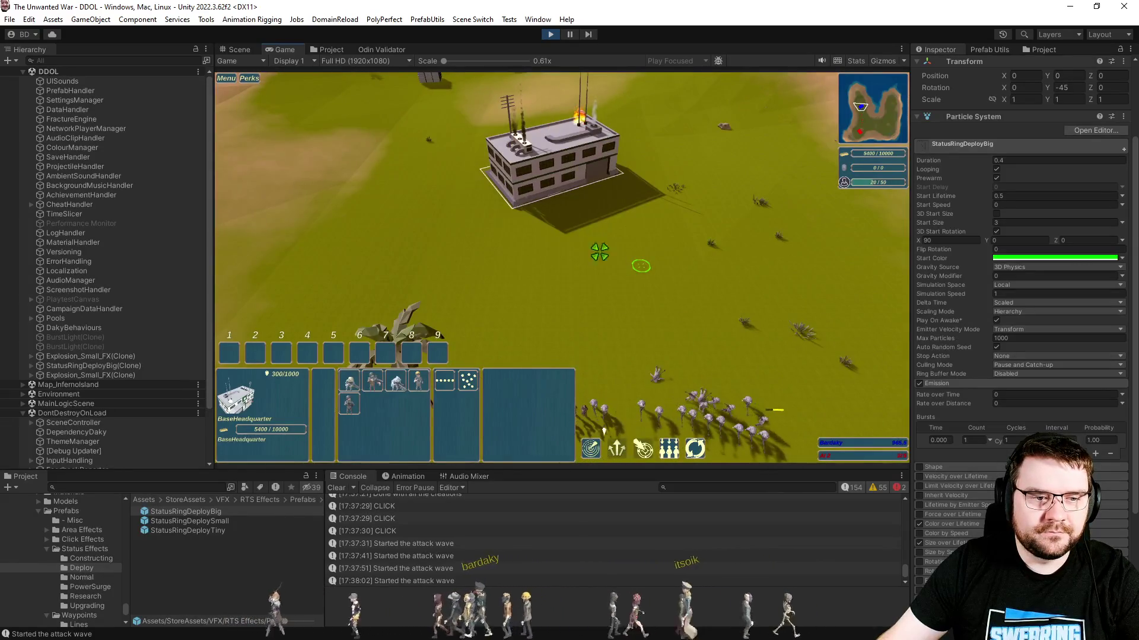
{"action": "scroll", "coordinate": [679, 299], "scroll_direction": "up", "scroll_amount": 4}
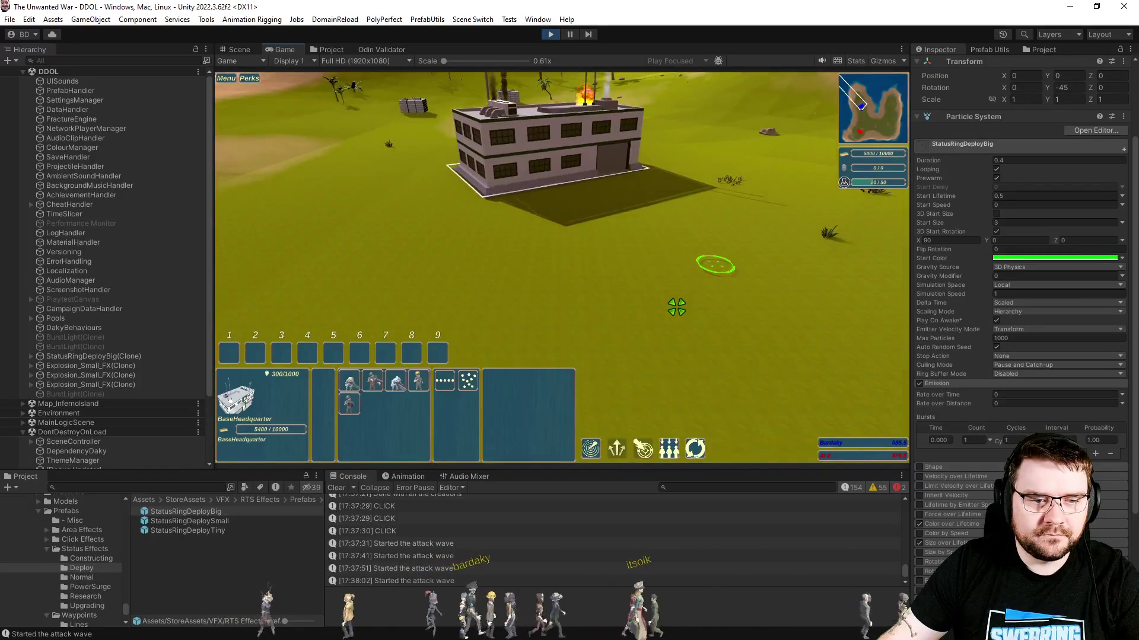
{"action": "key", "text": "d"}
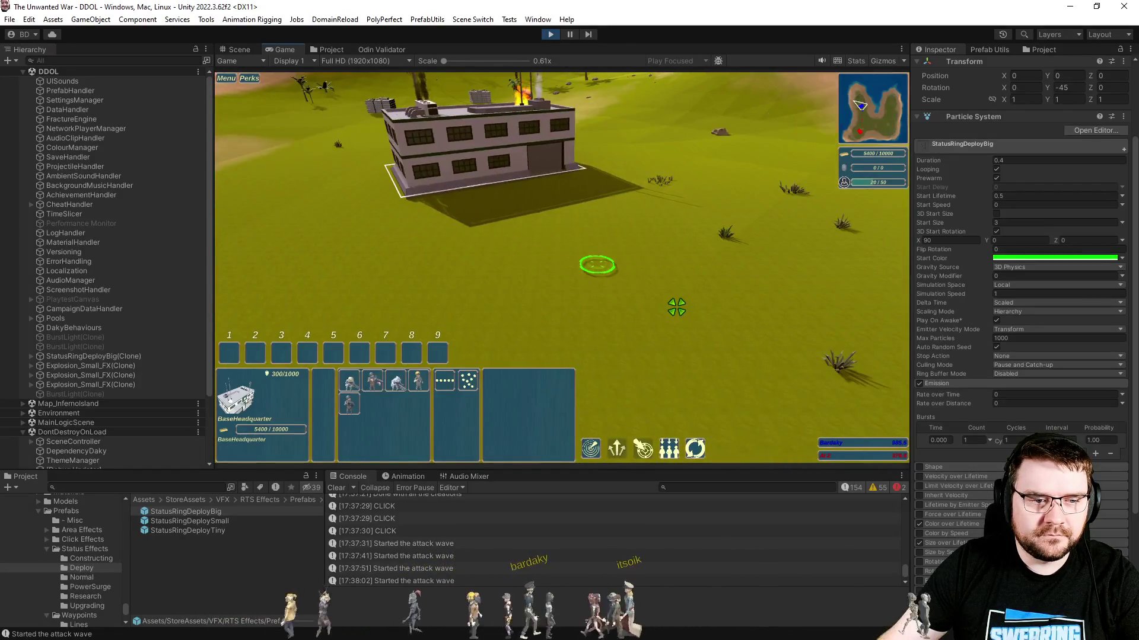
{"action": "scroll", "coordinate": [677, 332], "scroll_direction": "up", "scroll_amount": 2}
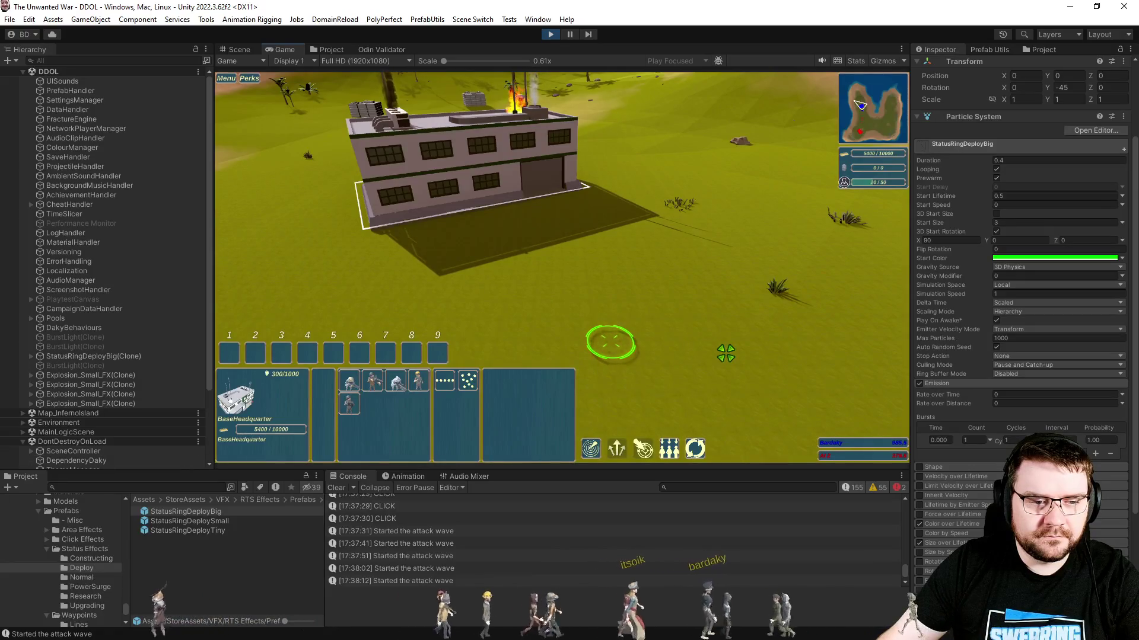
- Try several game speeds with the plus/minus hotkeys, ending back at 1x
{"action": "key", "text": "plus"}
{"action": "key", "text": "plus"}
{"action": "key", "text": "plus"}
{"action": "key", "text": "minus"}
{"action": "key", "text": "minus"}
{"action": "key", "text": "minus"}
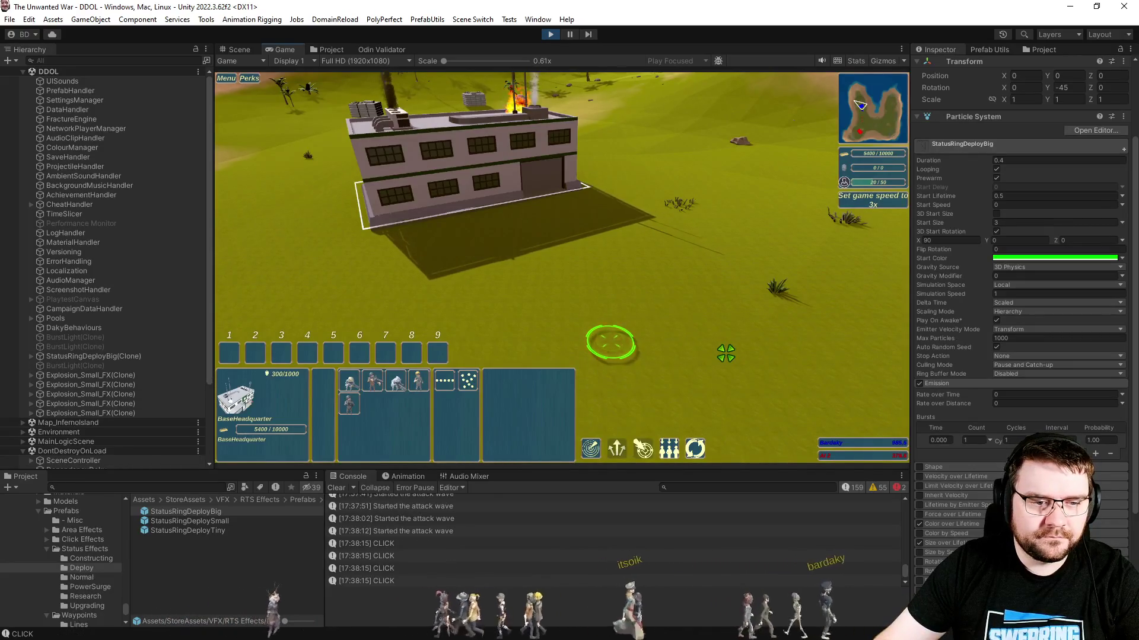
{"action": "key", "text": "minus"}
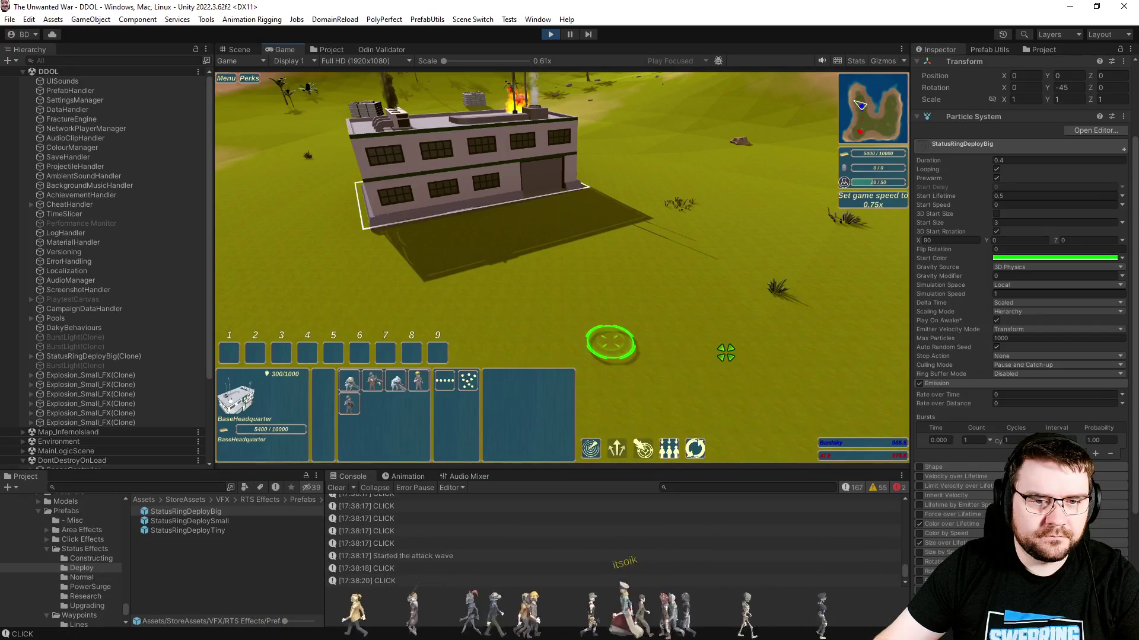
{"action": "key", "text": "plus"}
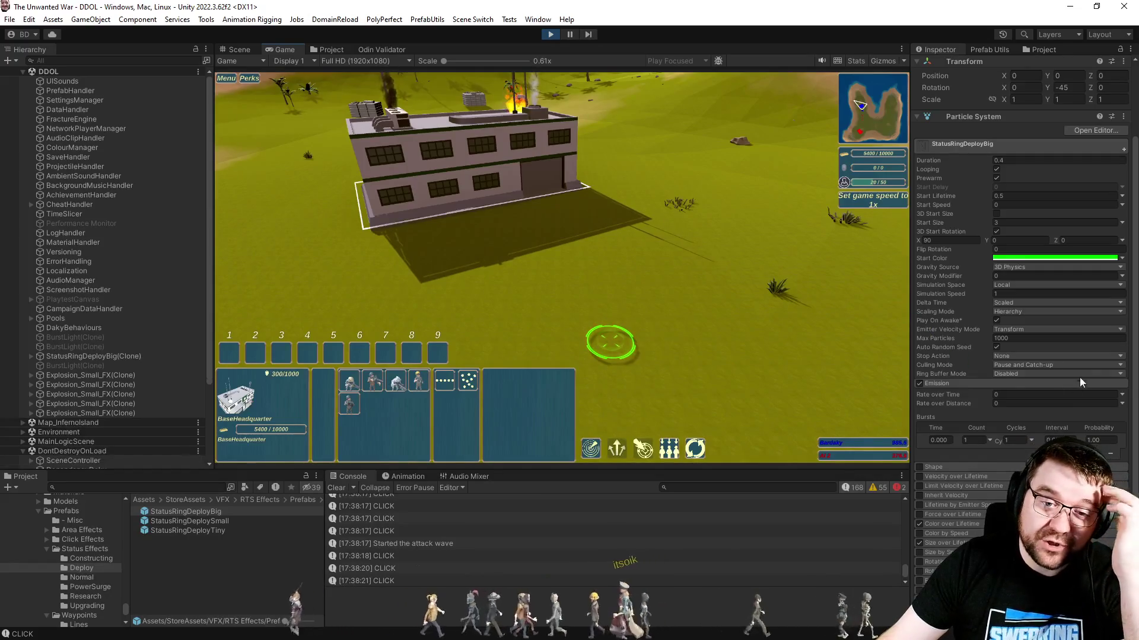
- Expand the Renderer module, reselect the headquarters, and exit Play mode with Ctrl+P
{"action": "scroll", "coordinate": [1080, 383], "scroll_direction": "down", "scroll_amount": 5}
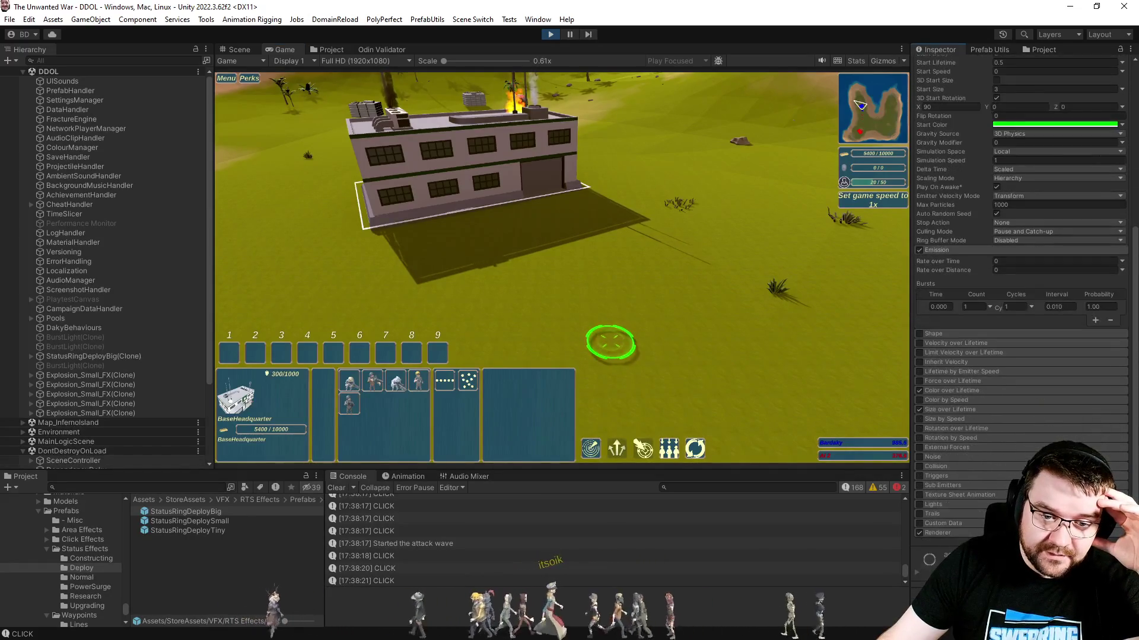
{"action": "left_click", "coordinate": [956, 530]}
{"action": "scroll", "coordinate": [979, 480], "scroll_direction": "down", "scroll_amount": 6}
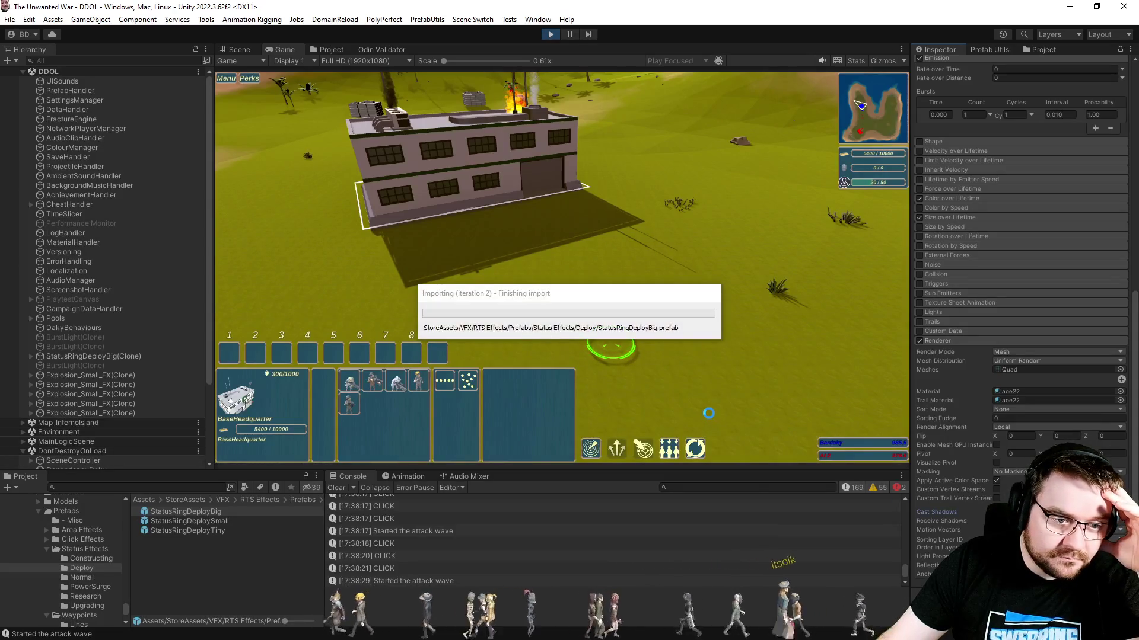
{"action": "left_click", "coordinate": [603, 244]}
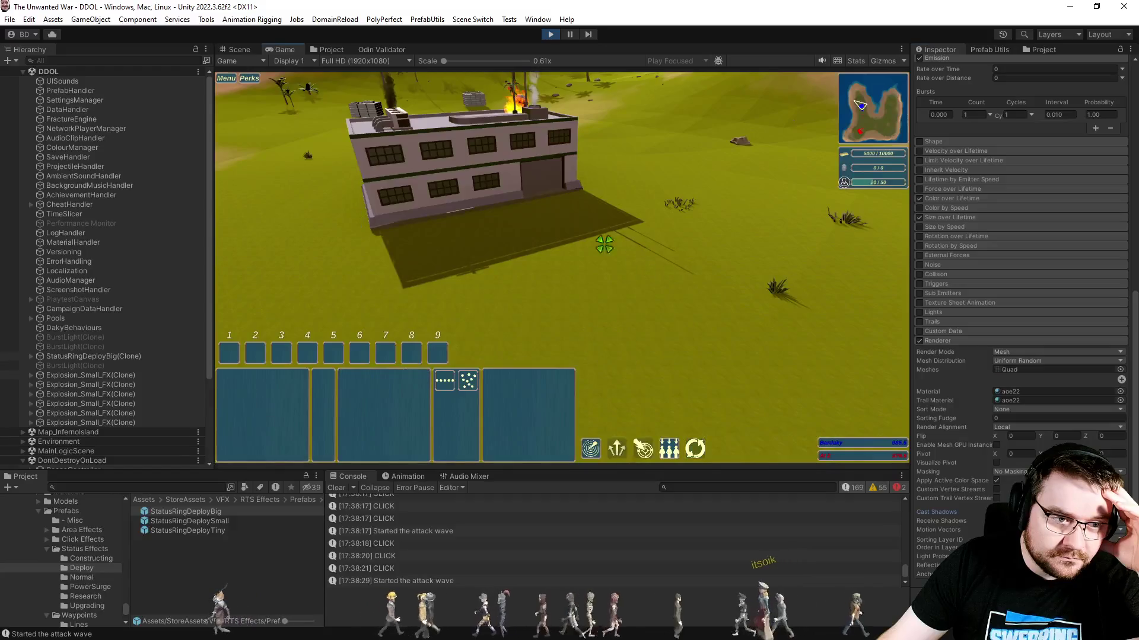
{"action": "left_click", "coordinate": [505, 205]}
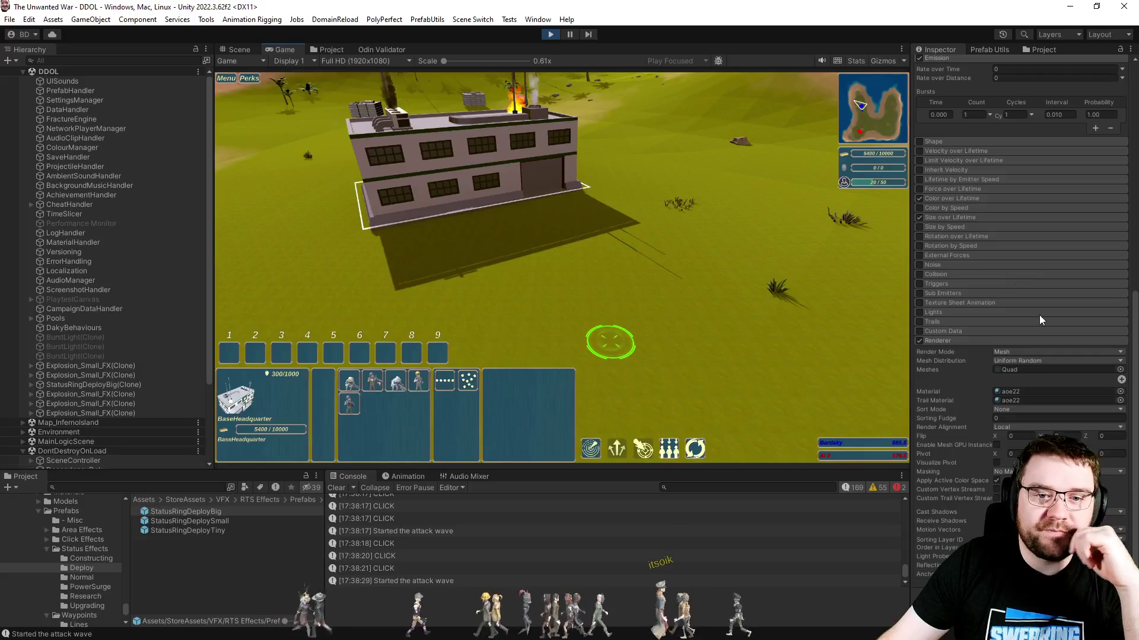
{"action": "scroll", "coordinate": [1037, 318], "scroll_direction": "up", "scroll_amount": 5}
{"action": "key", "text": "ctrl+p"}
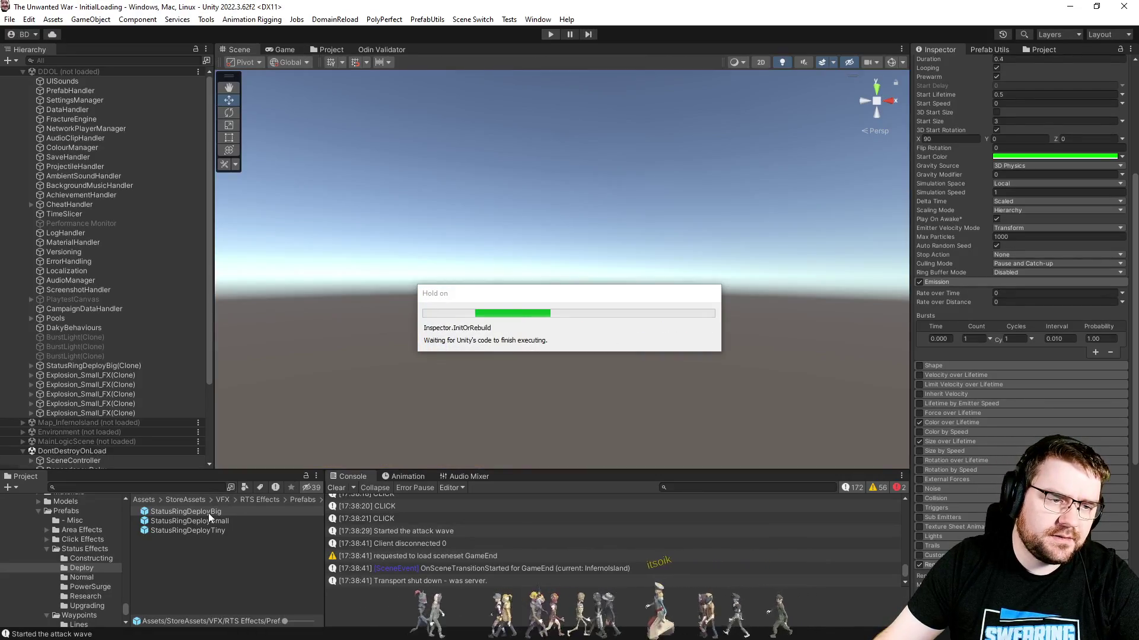
- Open the StatusRingDeployBig prefab in Prefab Mode and expand its root Renderer settings
{"action": "double_click", "coordinate": [208, 514]}
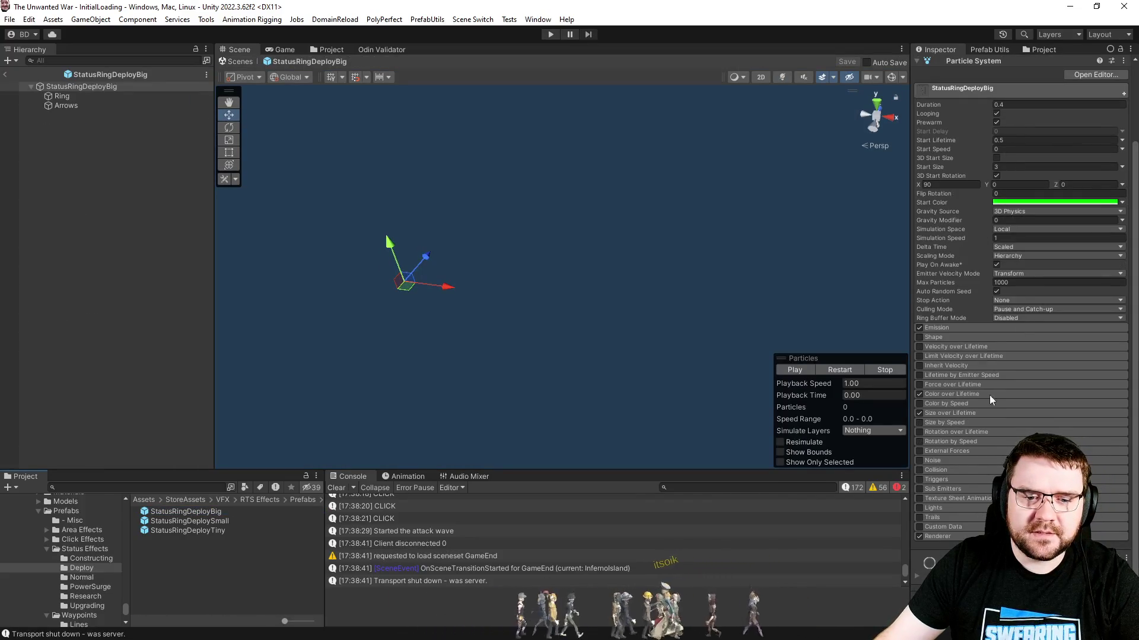
{"action": "left_click", "coordinate": [937, 536]}
{"action": "scroll", "coordinate": [954, 534], "scroll_direction": "down", "scroll_amount": 5}
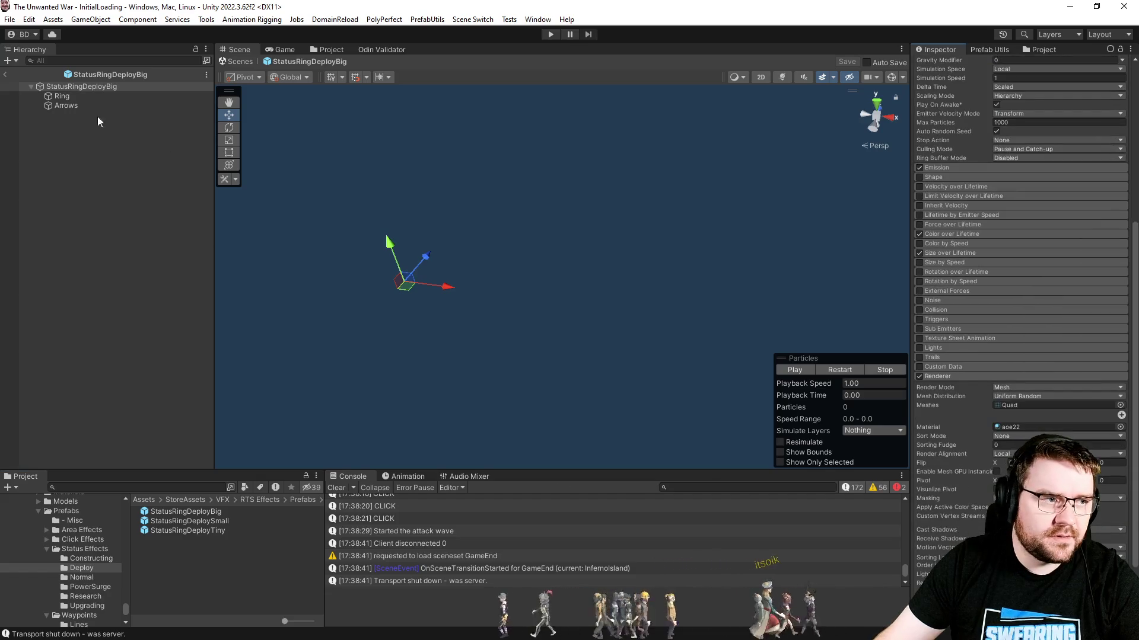
- Switch between the Ring and Arrows particle systems to compare their settings
{"action": "left_click", "coordinate": [69, 96]}
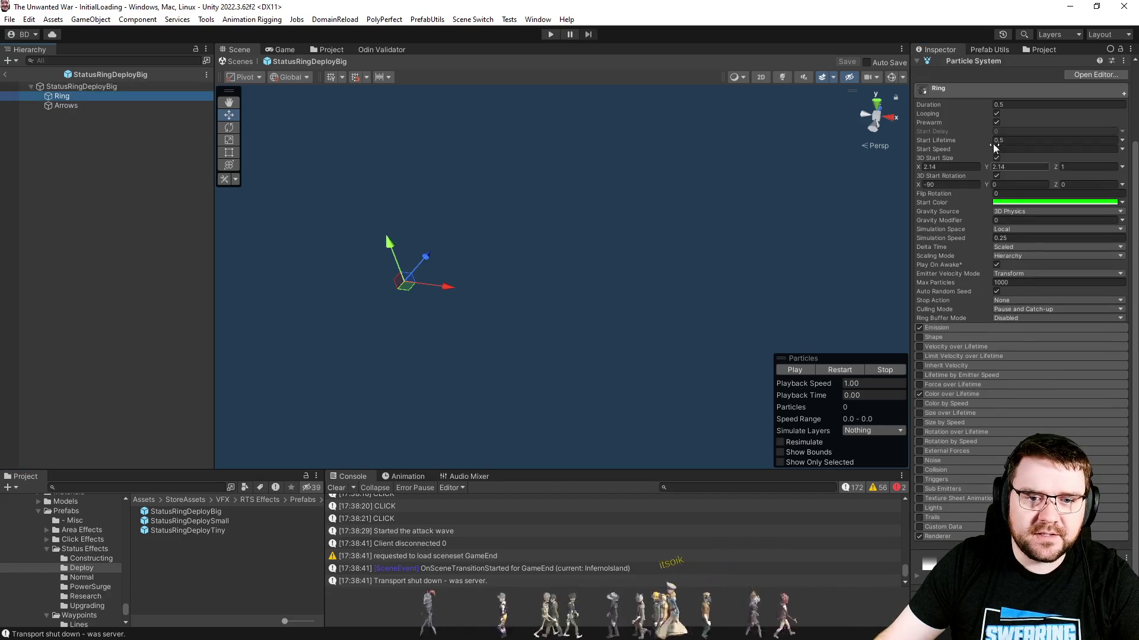
{"action": "left_click", "coordinate": [71, 107]}
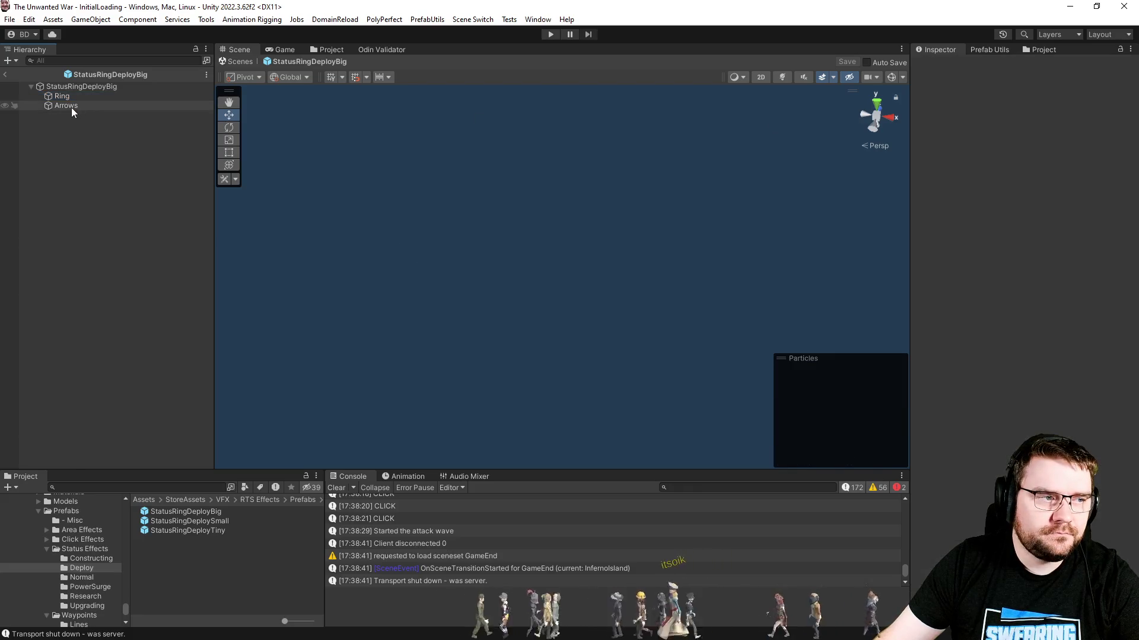
{"action": "left_click", "coordinate": [72, 97]}
{"action": "left_click", "coordinate": [69, 105], "text": "shift"}
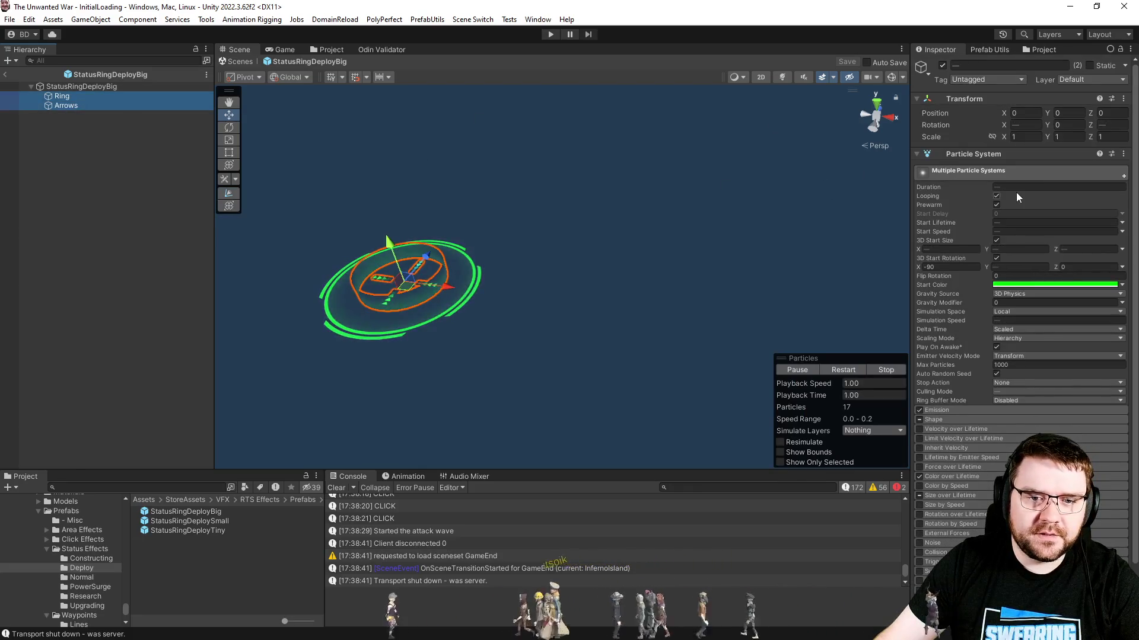
{"action": "left_click", "coordinate": [60, 105]}
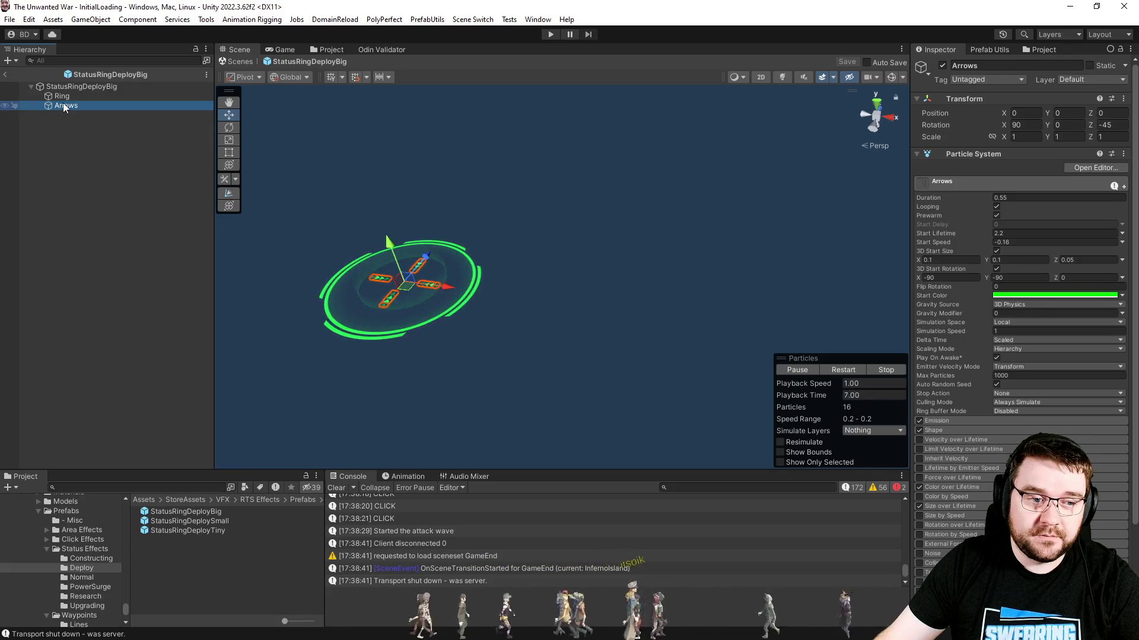
{"action": "left_click", "coordinate": [62, 104]}
{"action": "left_click", "coordinate": [64, 96]}
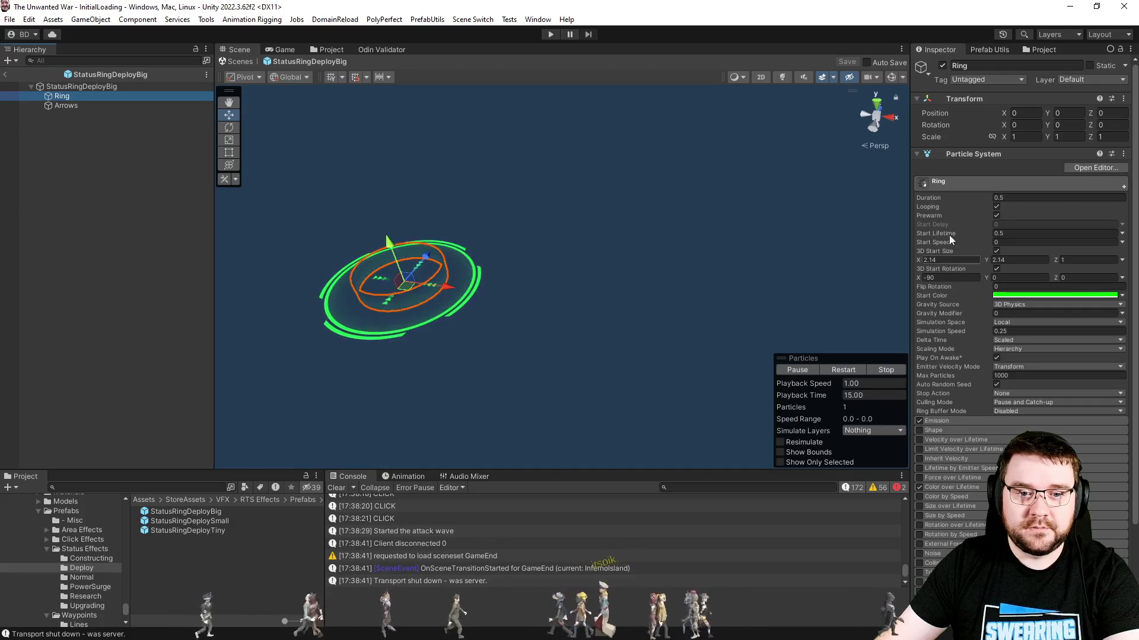
- Set the Ring particle system's Duration to 0.4 and review its Renderer settings
{"action": "left_click", "coordinate": [1061, 198]}
{"action": "type", "text": "0.4"}
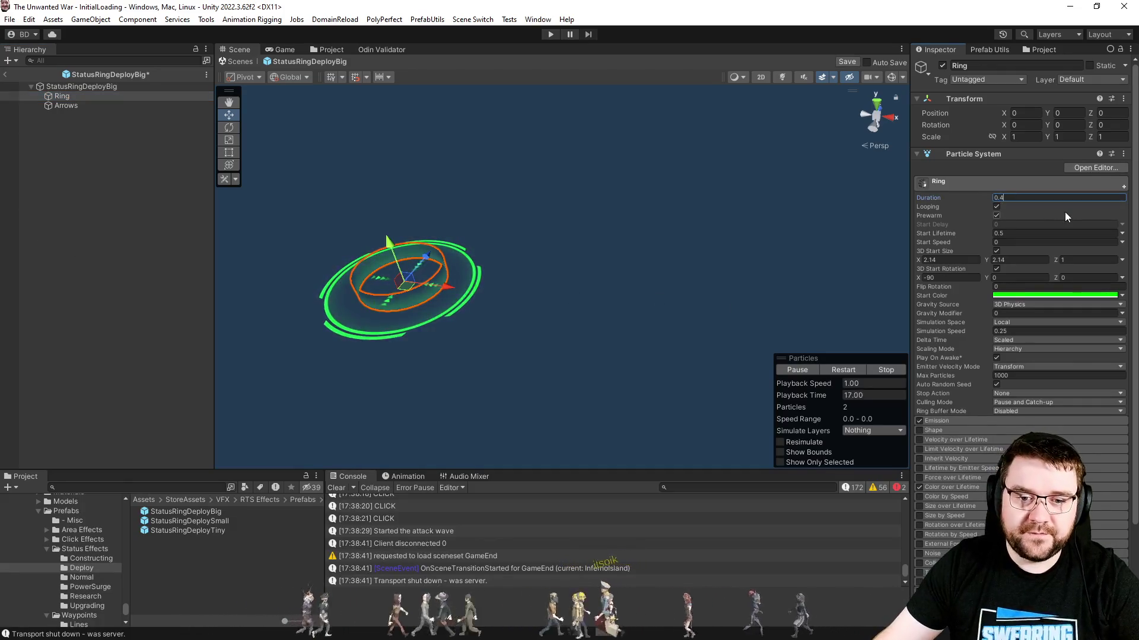
{"action": "scroll", "coordinate": [956, 400], "scroll_direction": "down", "scroll_amount": 3}
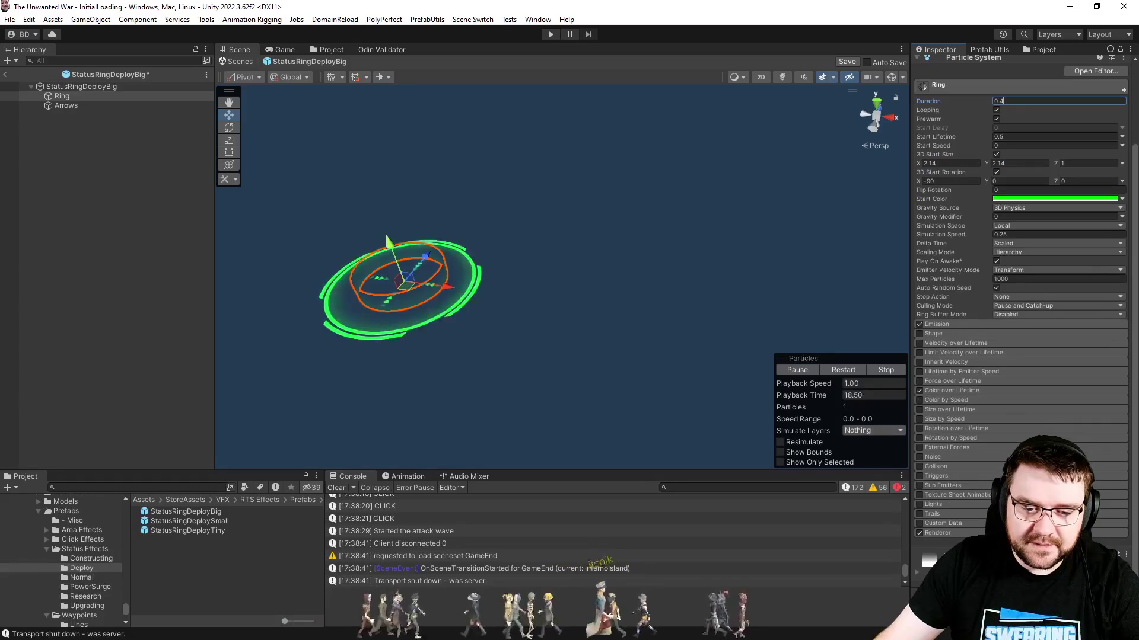
{"action": "left_click", "coordinate": [958, 529]}
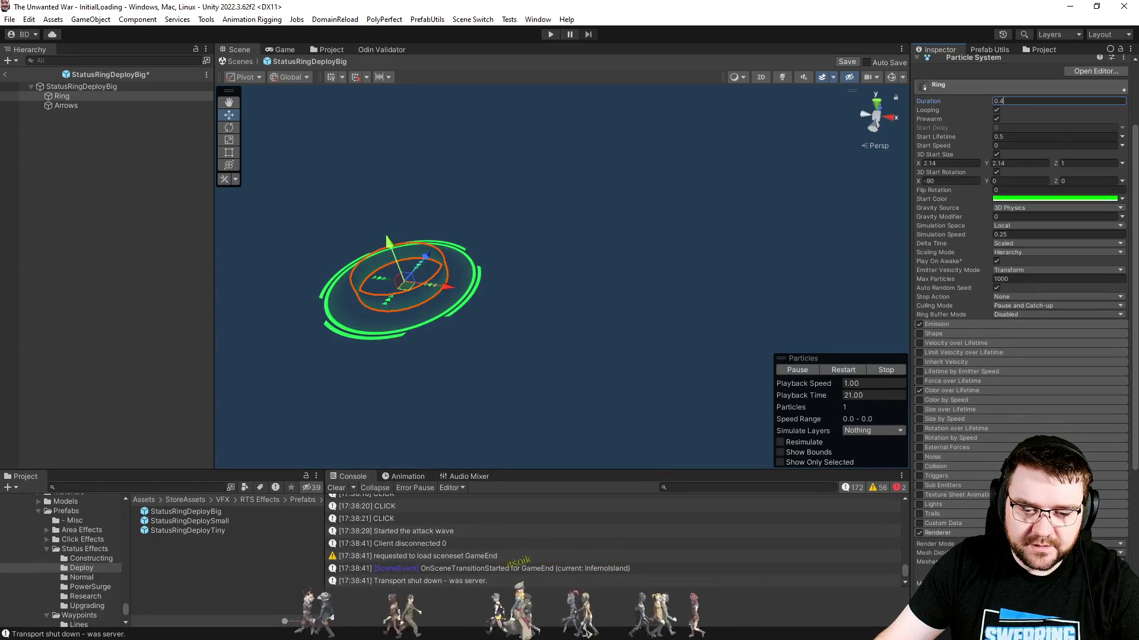
{"action": "scroll", "coordinate": [1020, 297], "scroll_direction": "down", "scroll_amount": 5}
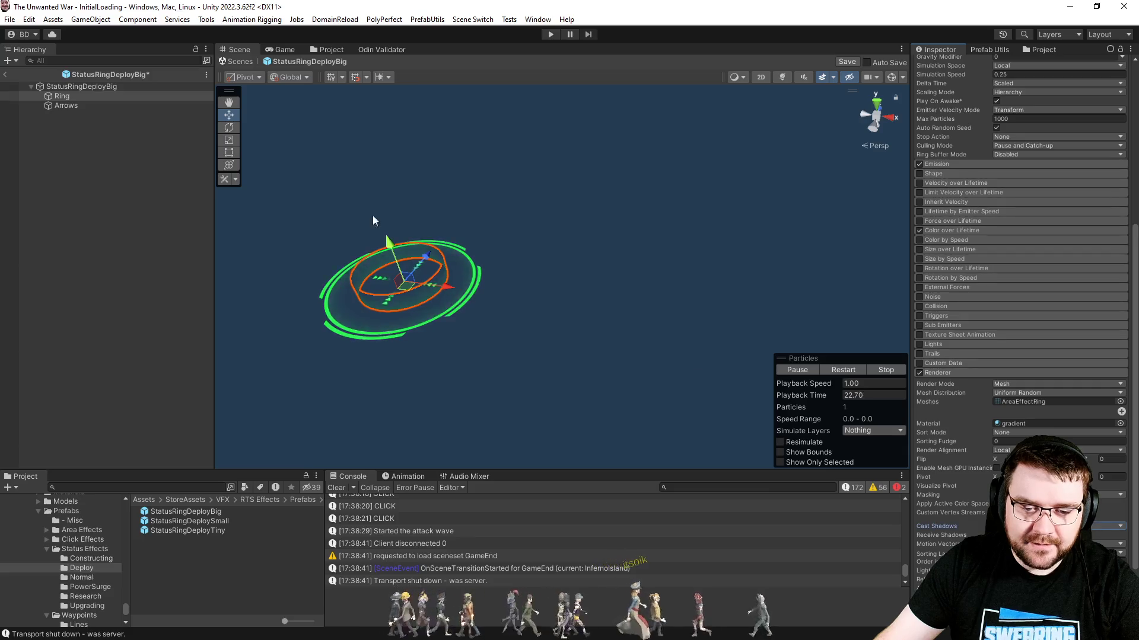
- Check the Arrows Renderer settings, then the Ring and root particle systems
{"action": "left_click", "coordinate": [95, 106]}
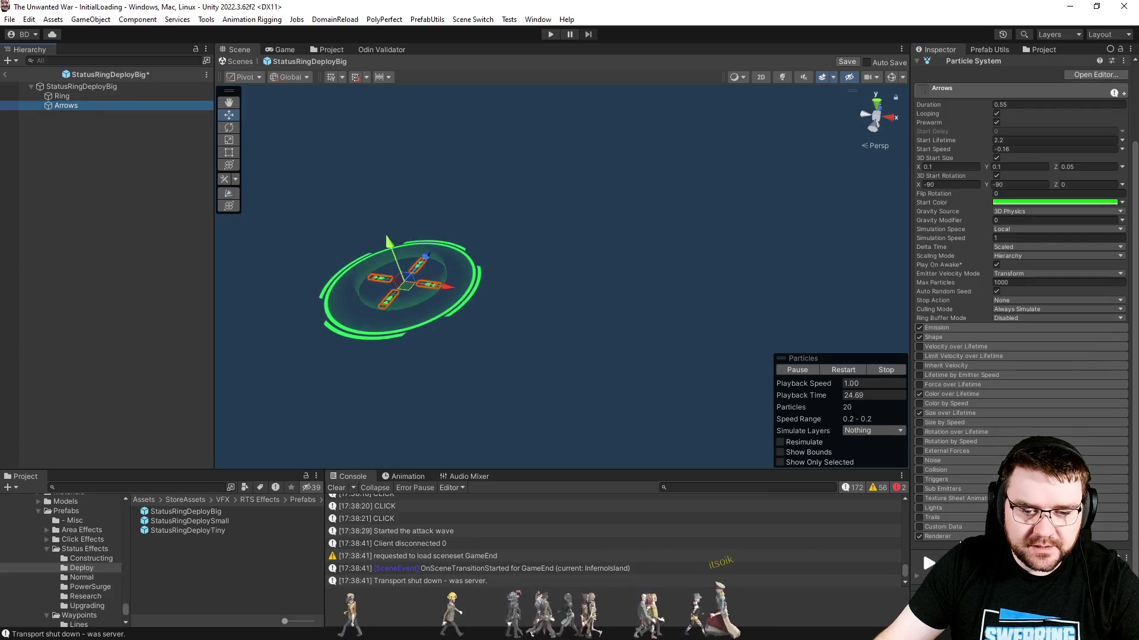
{"action": "left_click", "coordinate": [922, 547]}
{"action": "scroll", "coordinate": [922, 547], "scroll_direction": "down", "scroll_amount": 5}
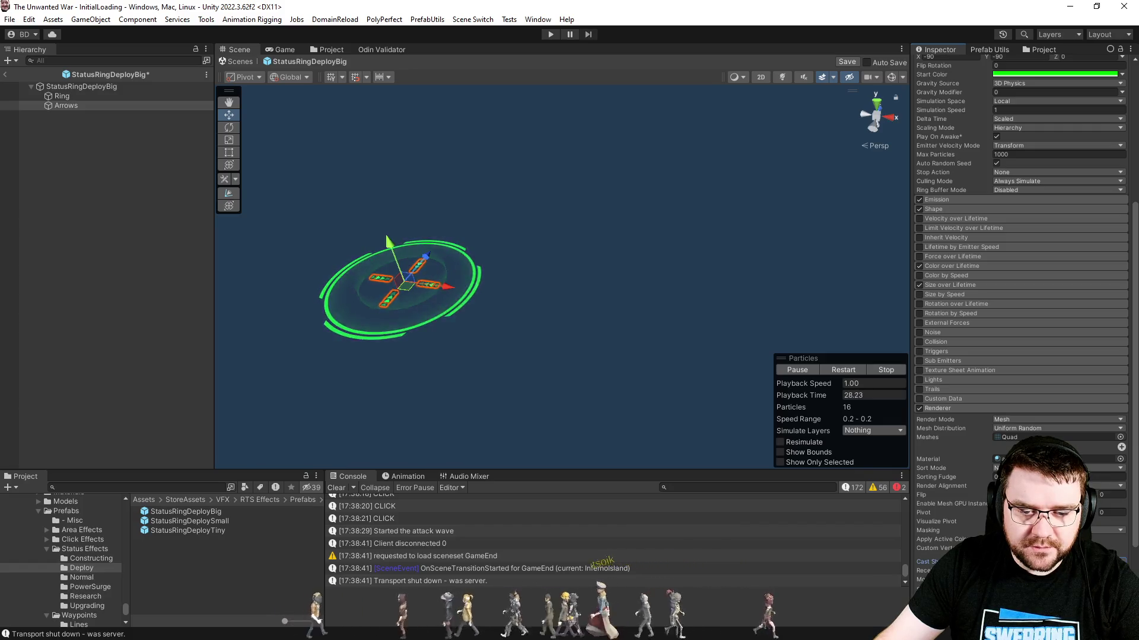
{"action": "left_click", "coordinate": [61, 97]}
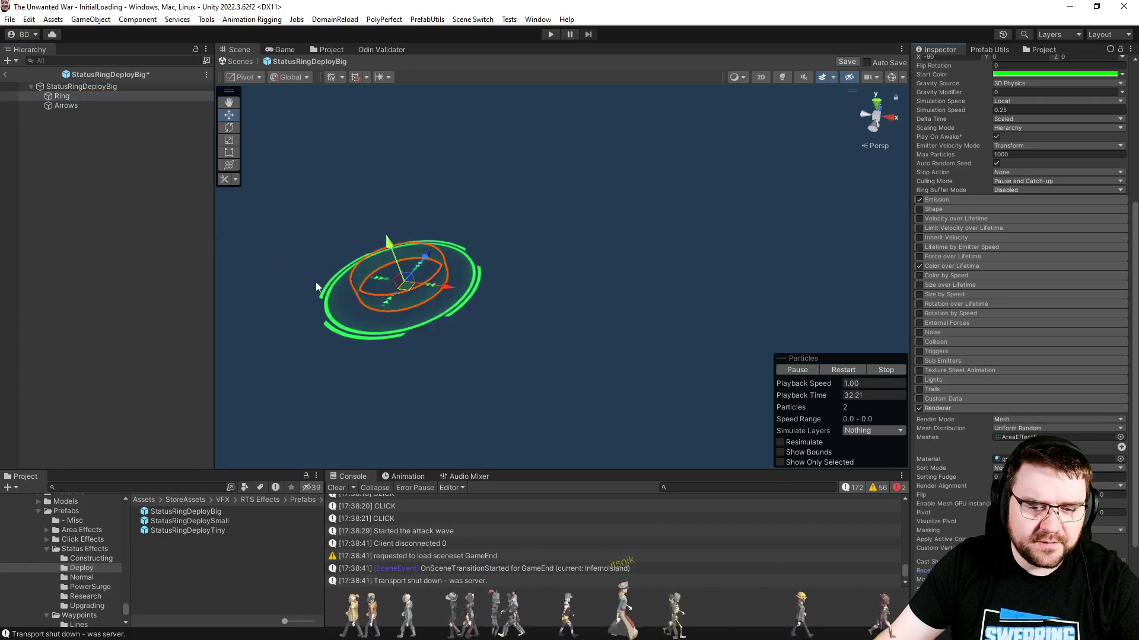
{"action": "left_click", "coordinate": [106, 86]}
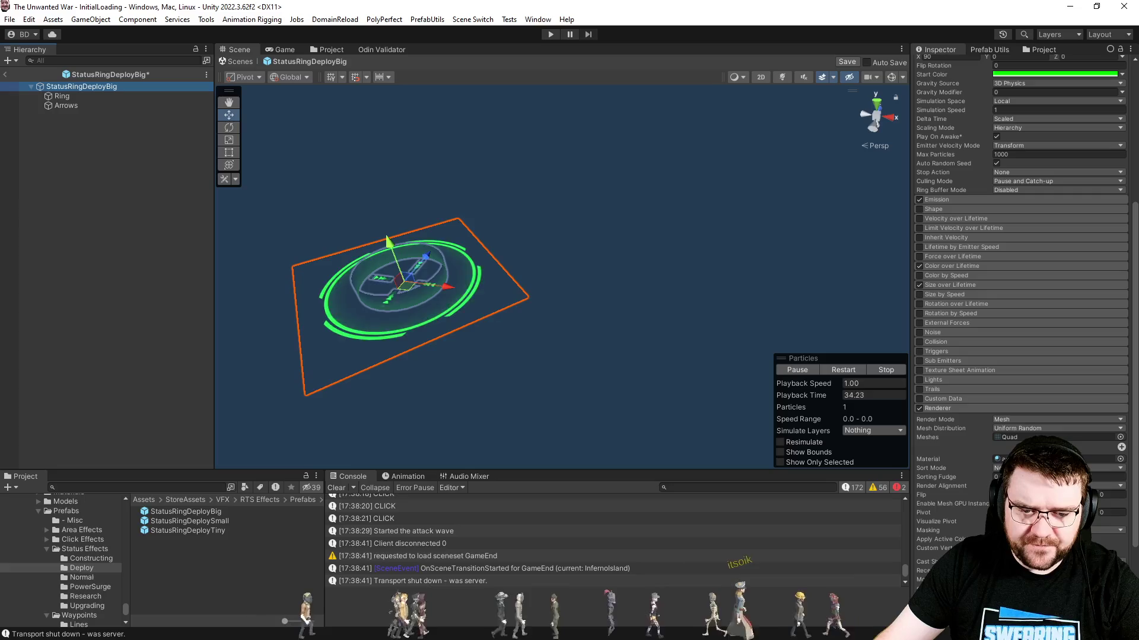
{"action": "scroll", "coordinate": [959, 504], "scroll_direction": "up", "scroll_amount": 4}
{"action": "scroll", "coordinate": [959, 504], "scroll_direction": "up", "scroll_amount": 3}
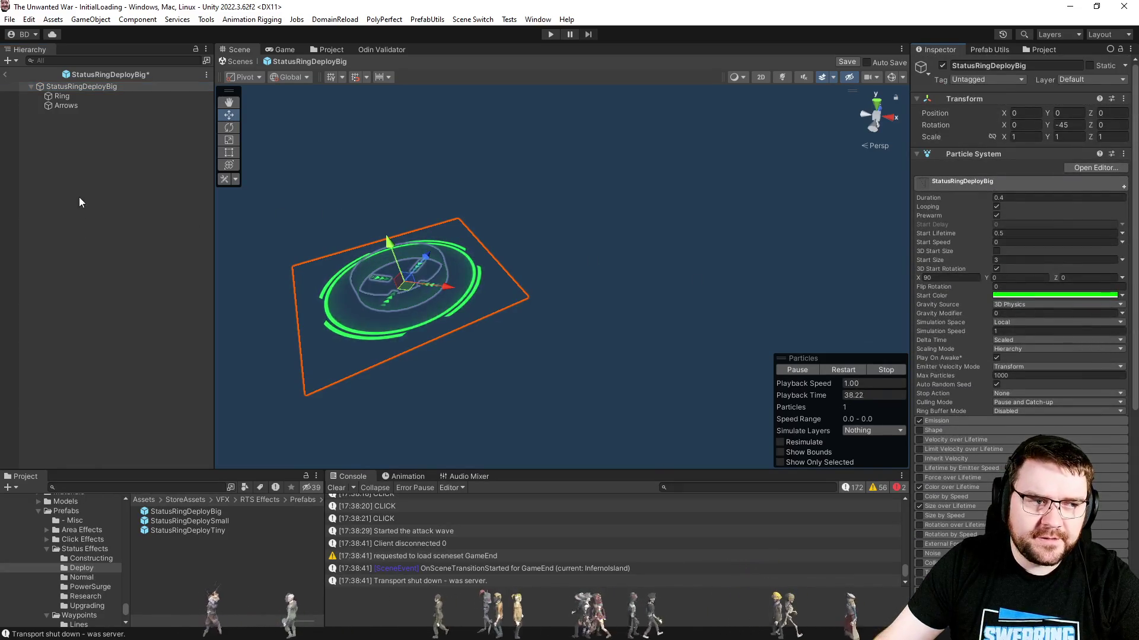
- Leave Prefab Mode, load the DDOL scene via Scene Switch, and select PrefabHandler
{"action": "left_click", "coordinate": [5, 74]}
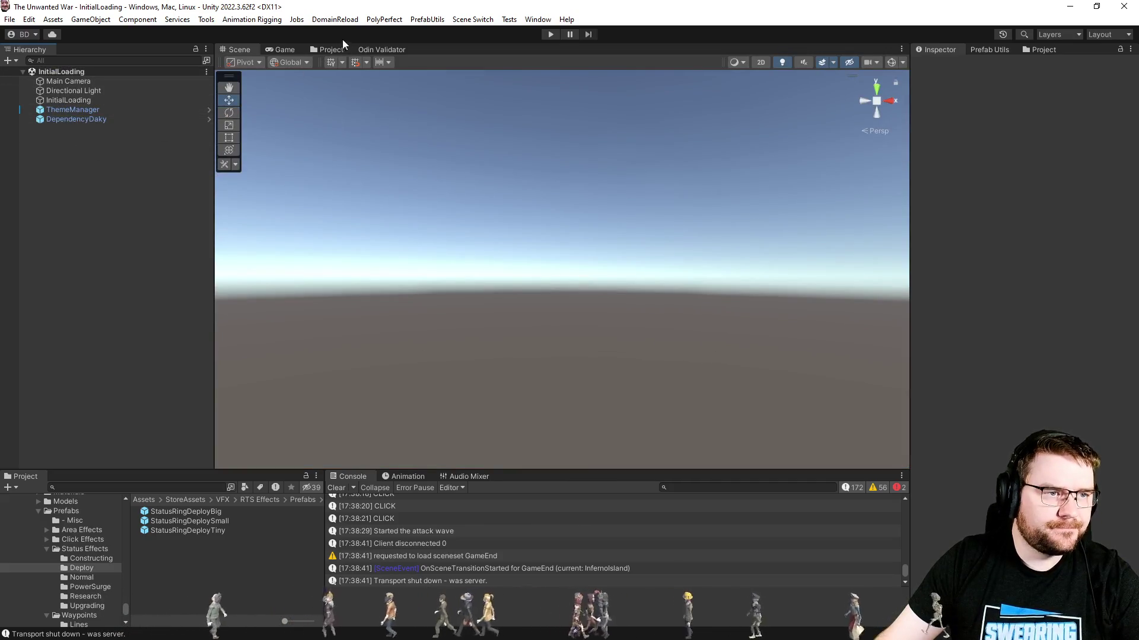
{"action": "left_click", "coordinate": [472, 19]}
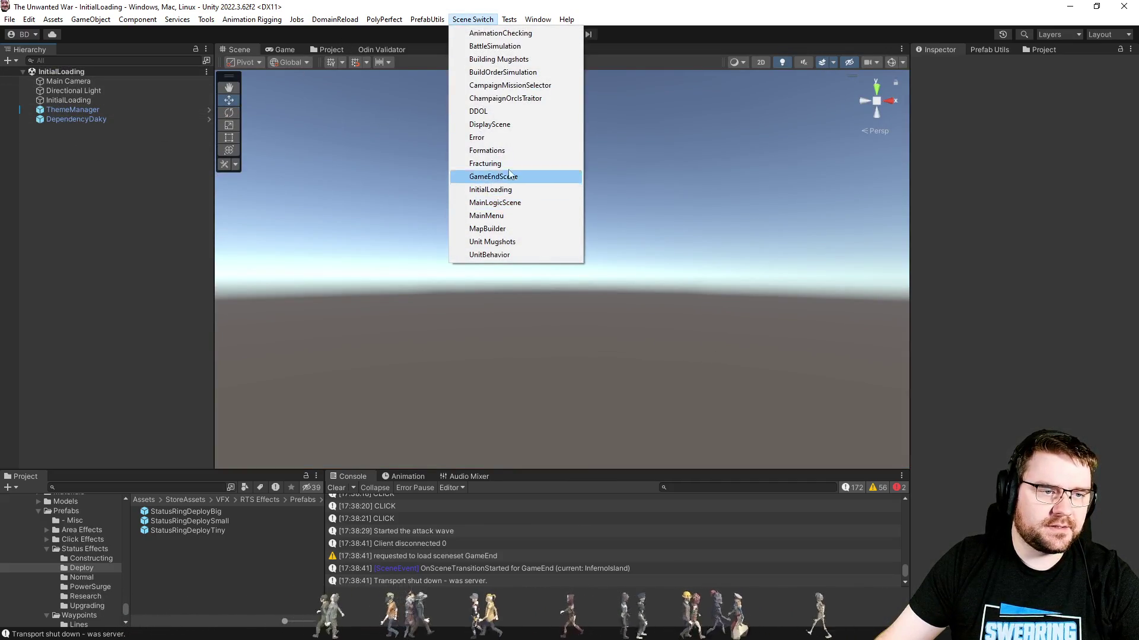
{"action": "left_click", "coordinate": [480, 111]}
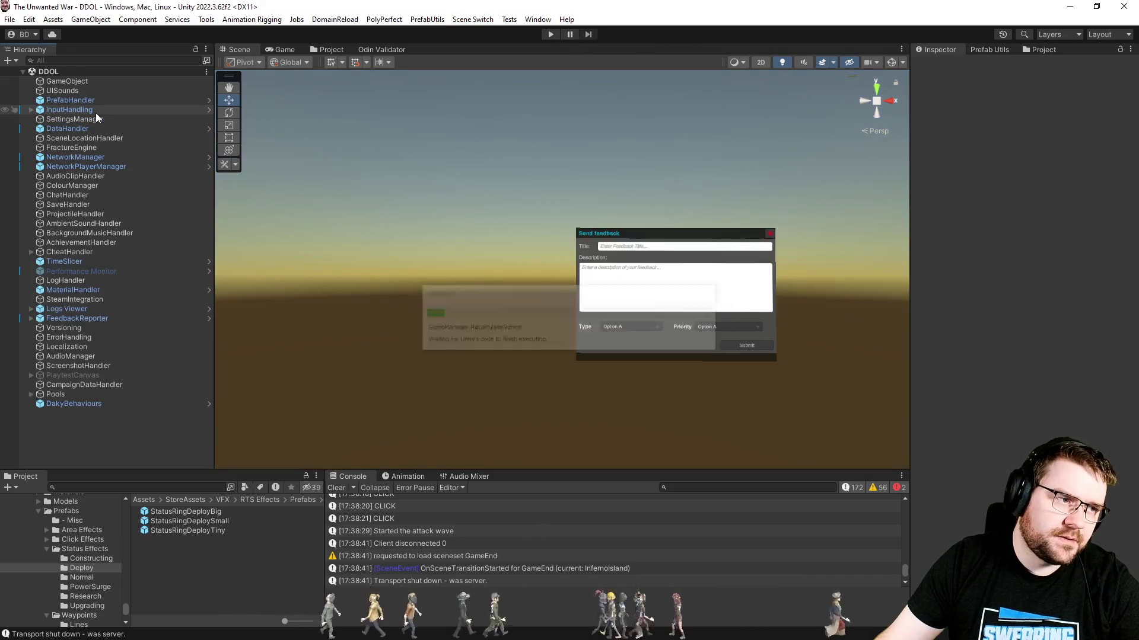
{"action": "left_click", "coordinate": [77, 101]}
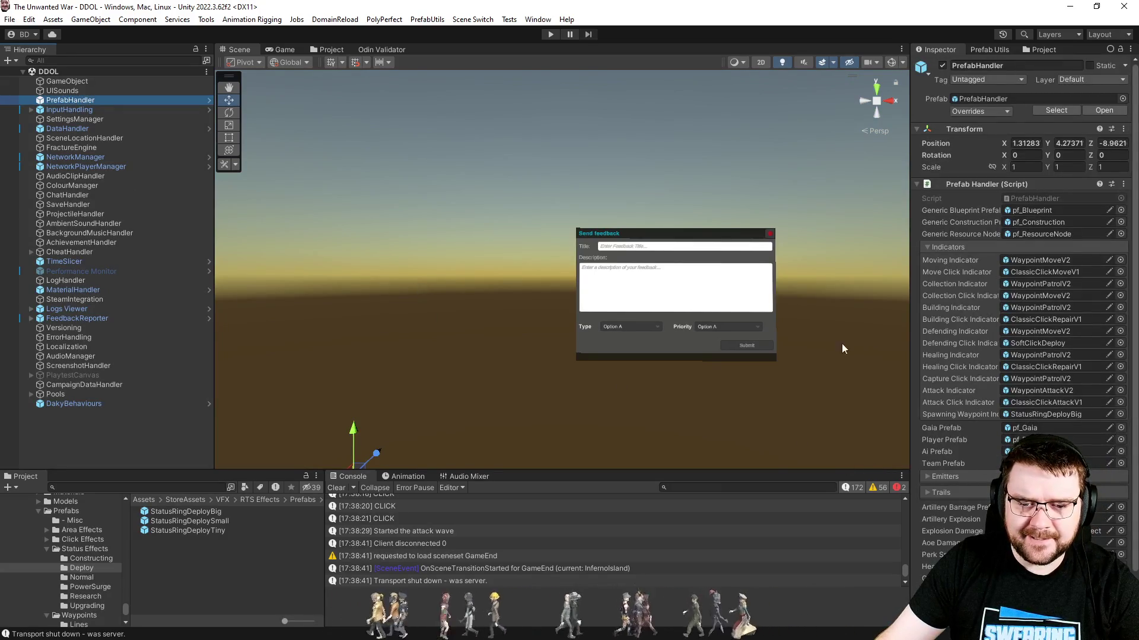
- Choose InitialLoading from the Scene Switch menu
{"action": "left_click", "coordinate": [472, 19]}
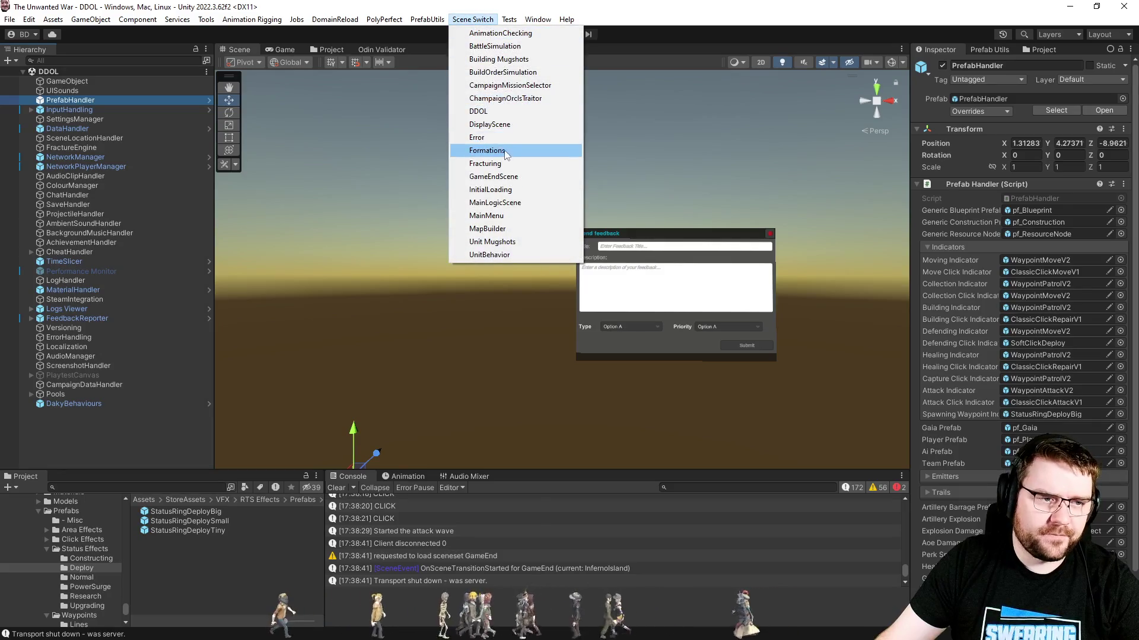
{"action": "left_click", "coordinate": [504, 190]}
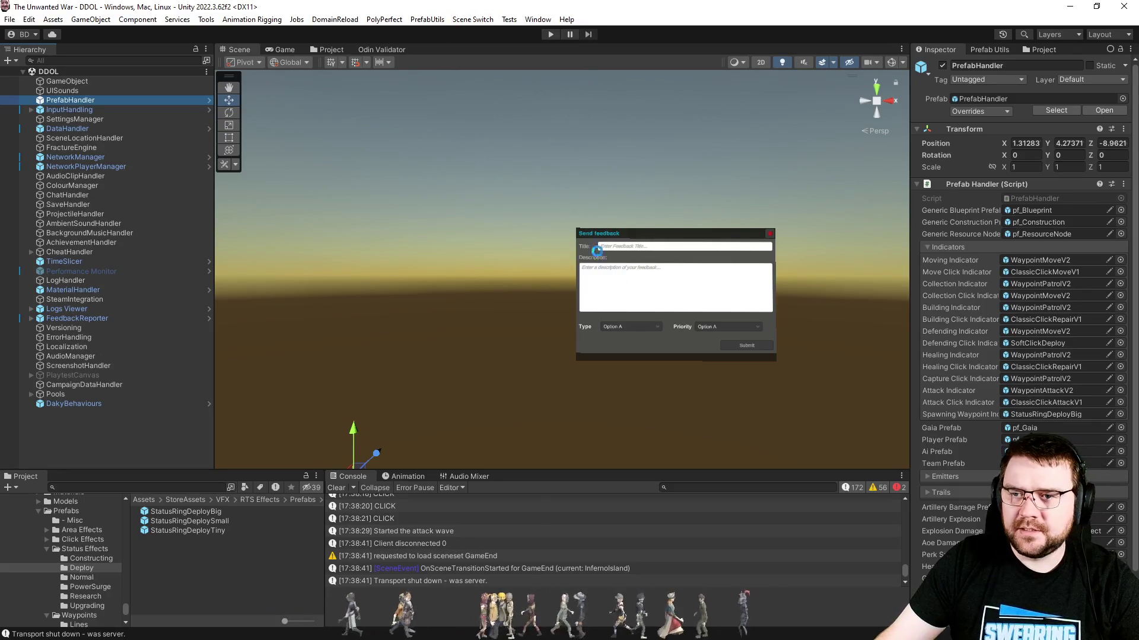